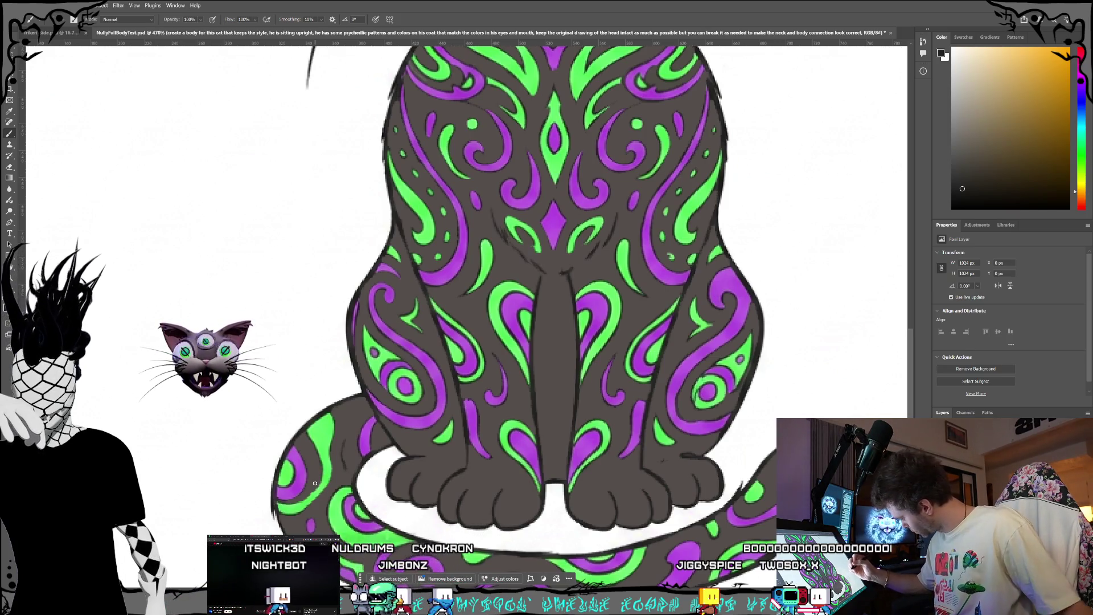
# Scroll over the cat's patterned body, paws and tail, fit the whole cat in view, then open the File menu
pyautogui.scroll(-3, 313, 482)
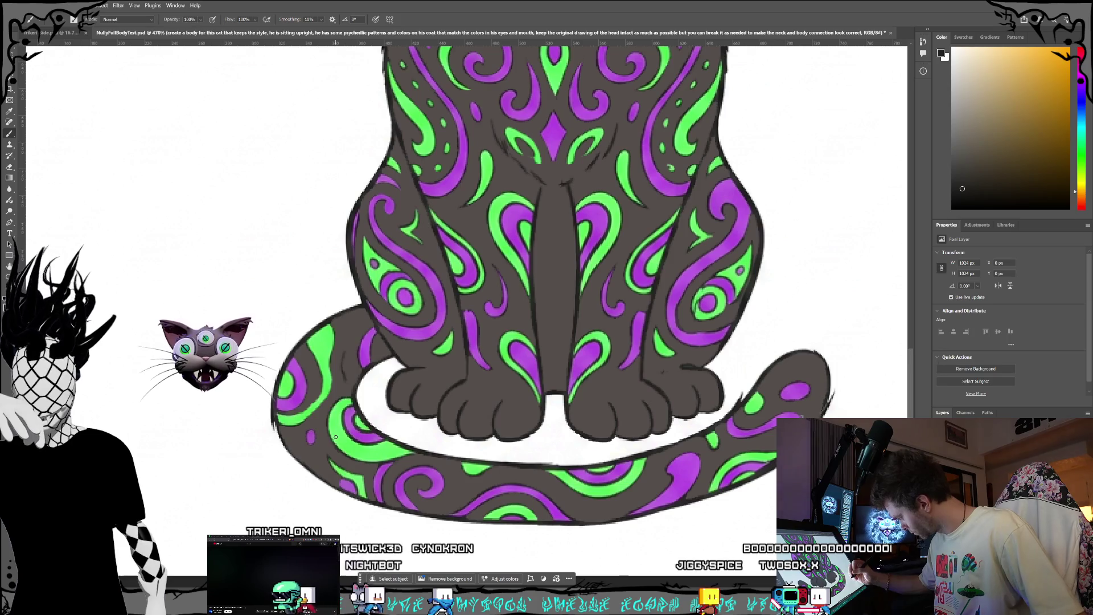
pyautogui.scroll(1, 334, 437)
pyautogui.scroll(4, 290, 480)
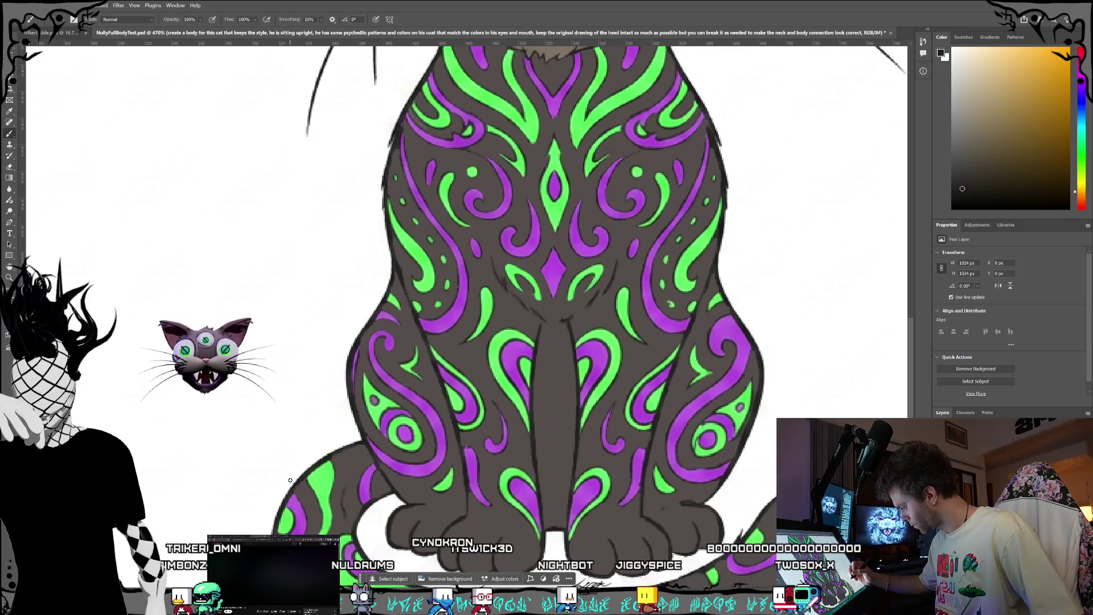
pyautogui.scroll(4, 290, 480)
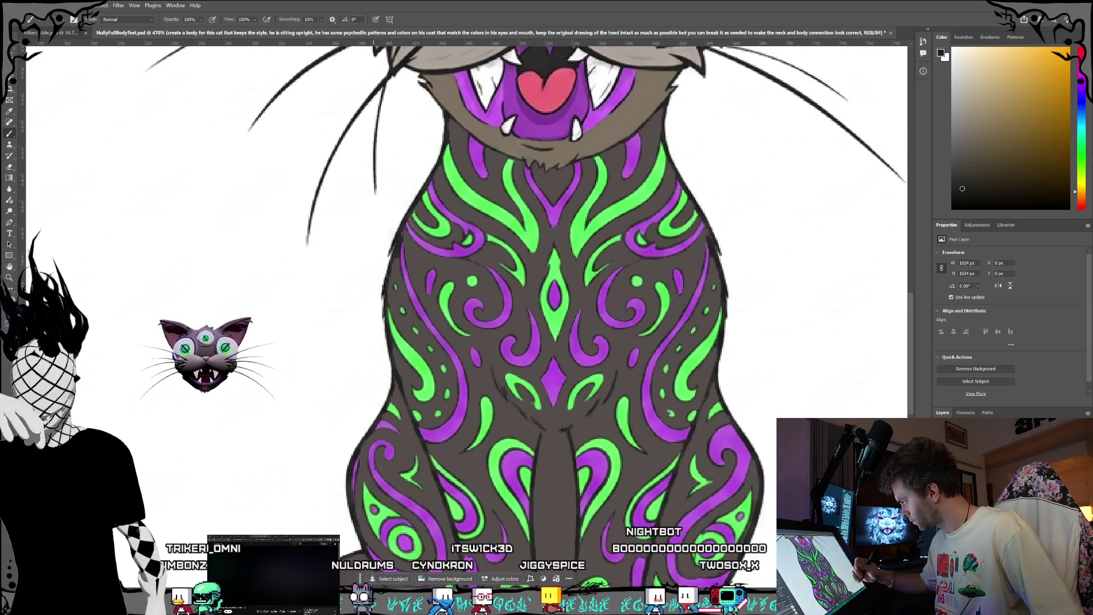
pyautogui.scroll(-4, 794, 374)
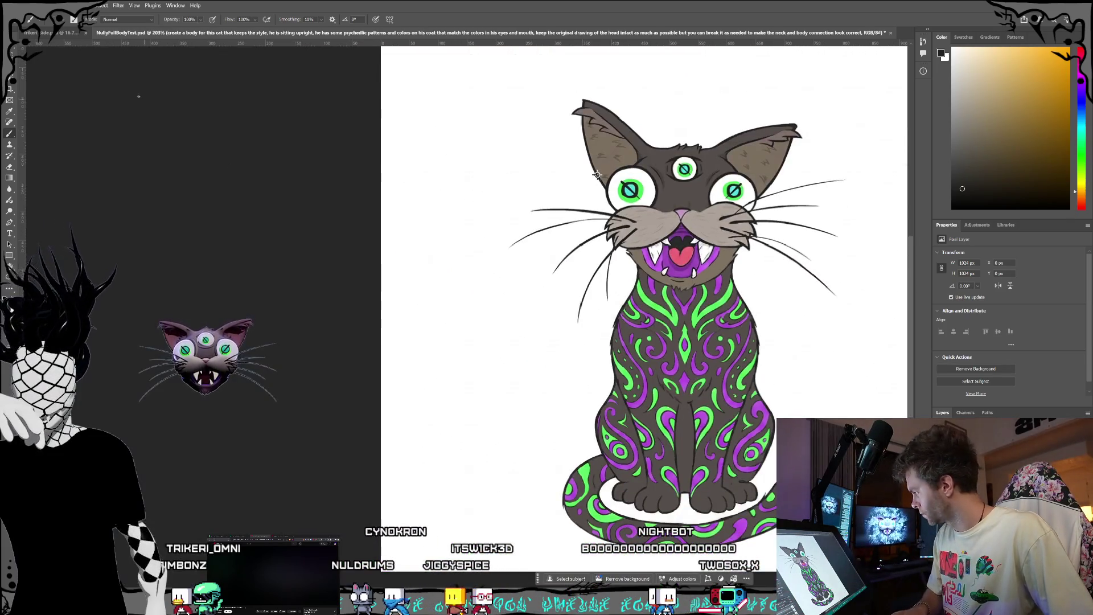
pyautogui.scroll(-1, 392, 367)
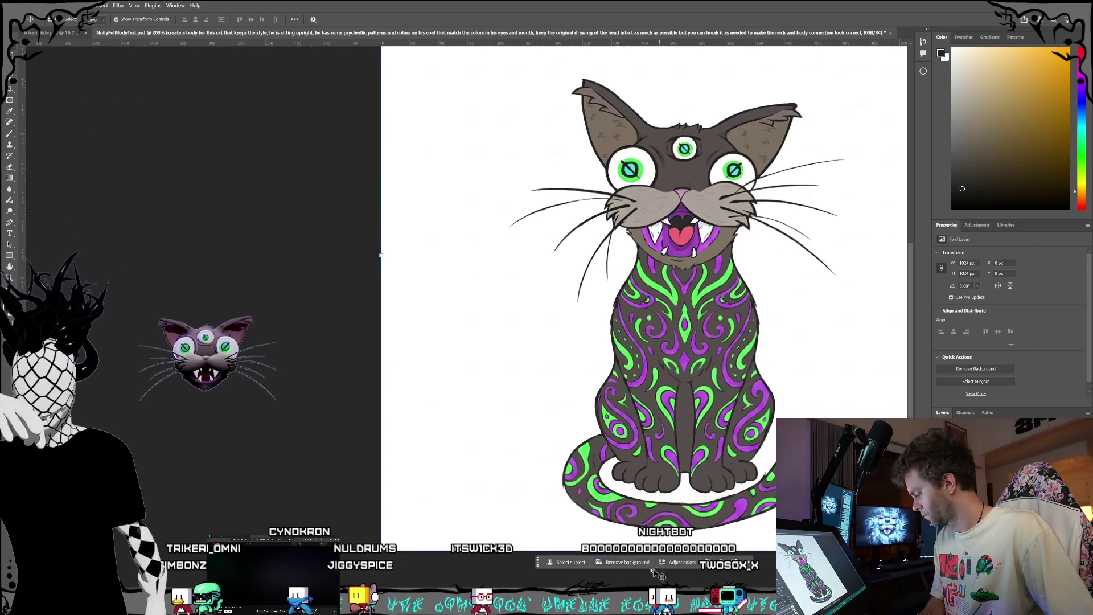
pyautogui.hscroll(5, 642, 526)
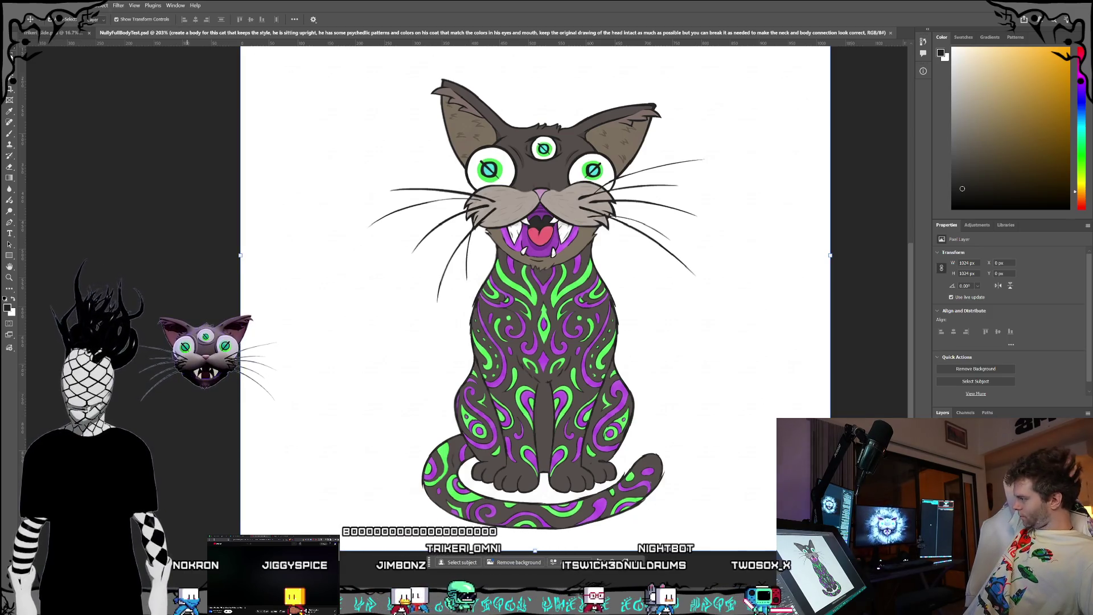
pyautogui.scroll(1, 152, 137)
pyautogui.click(11, 5)
# Quick Export the drawing as PNG into the Pictures > Nuldrums > Nully folder
pyautogui.moveTo(56, 150)
pyautogui.click(165, 150)
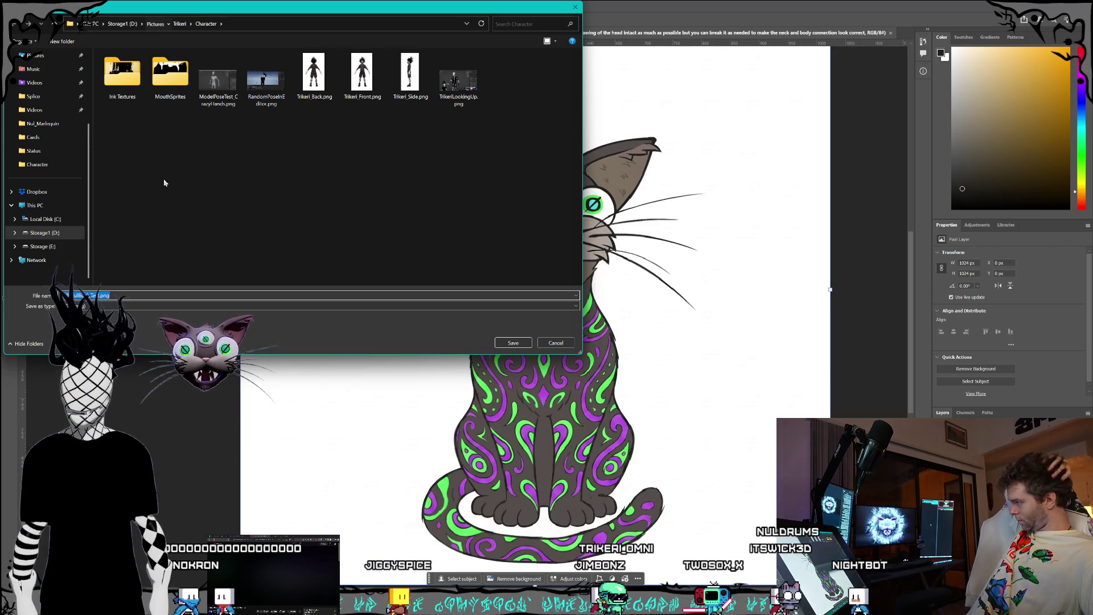
pyautogui.hotkey('alt', 'Up')
pyautogui.hotkey('alt', 'Up')
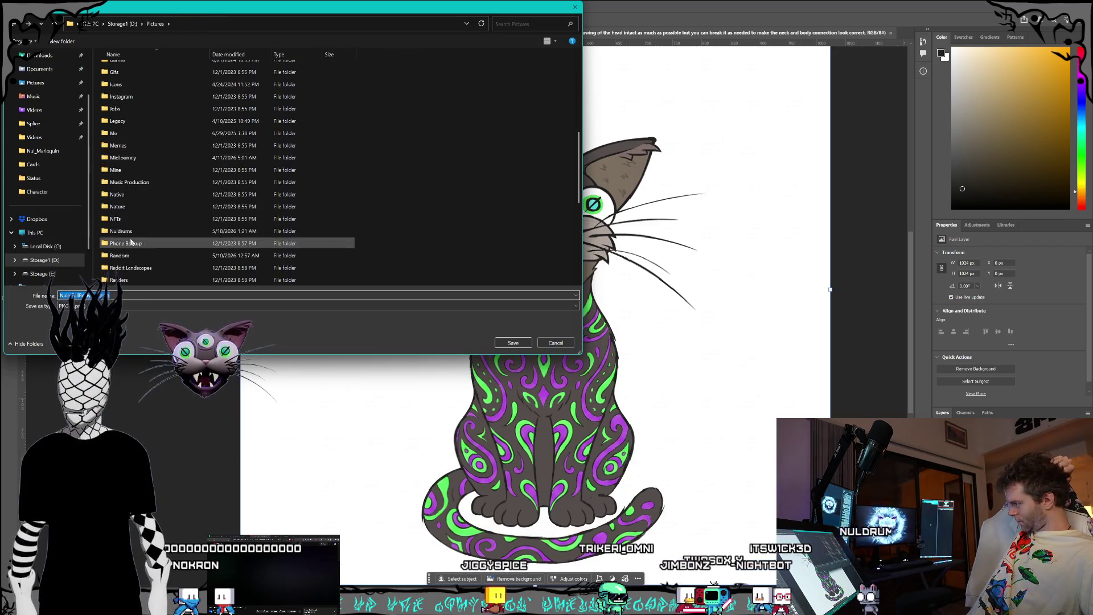
pyautogui.doubleClick(128, 231)
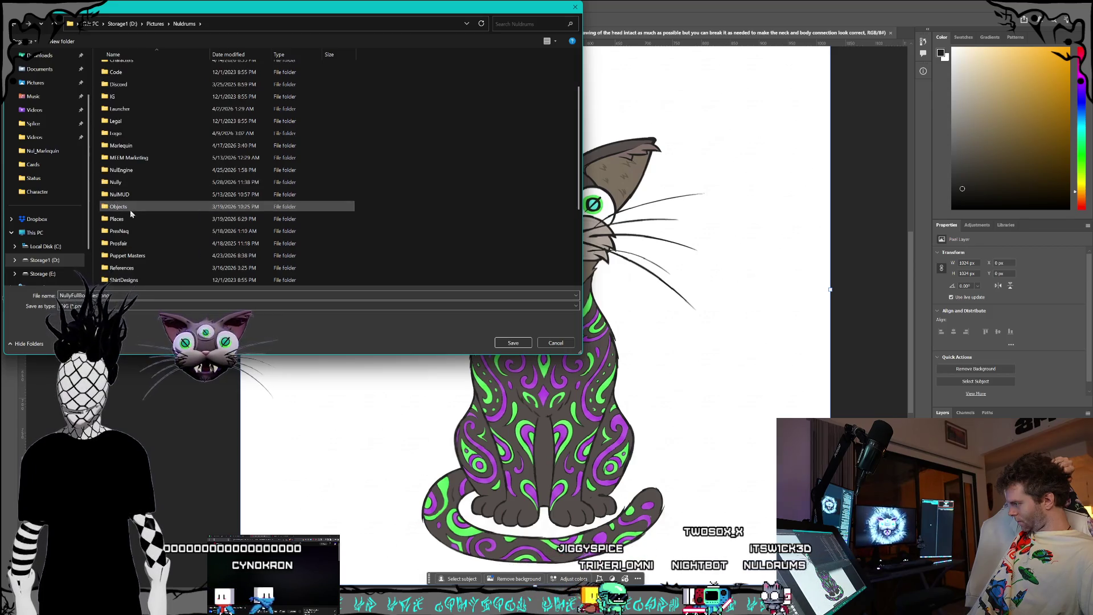
pyautogui.doubleClick(140, 182)
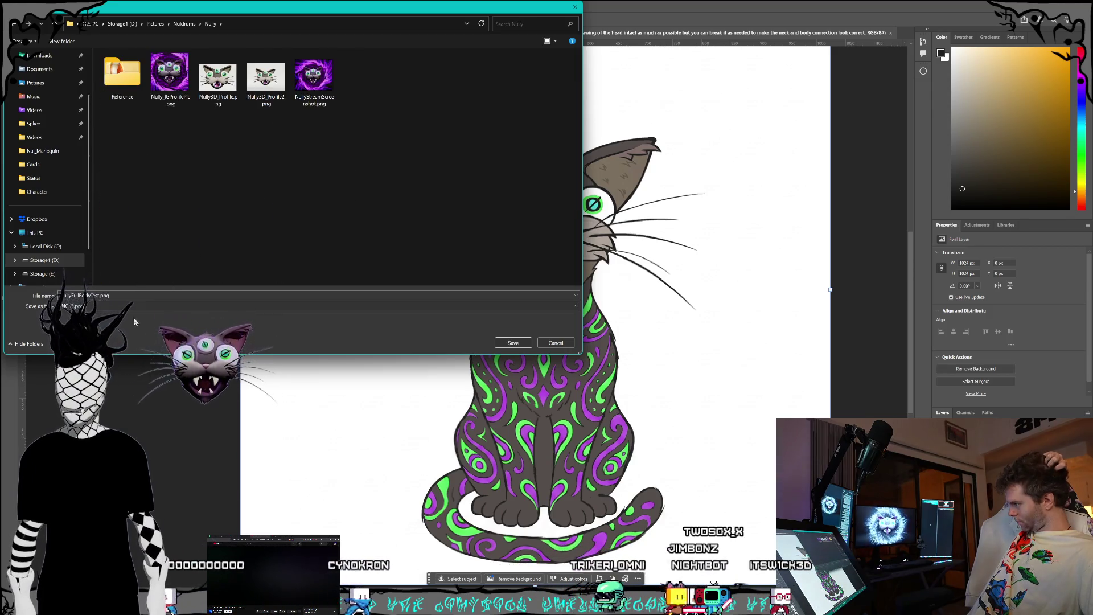
# Edit the file name to a full-body name and save the PNG
pyautogui.click(98, 294)
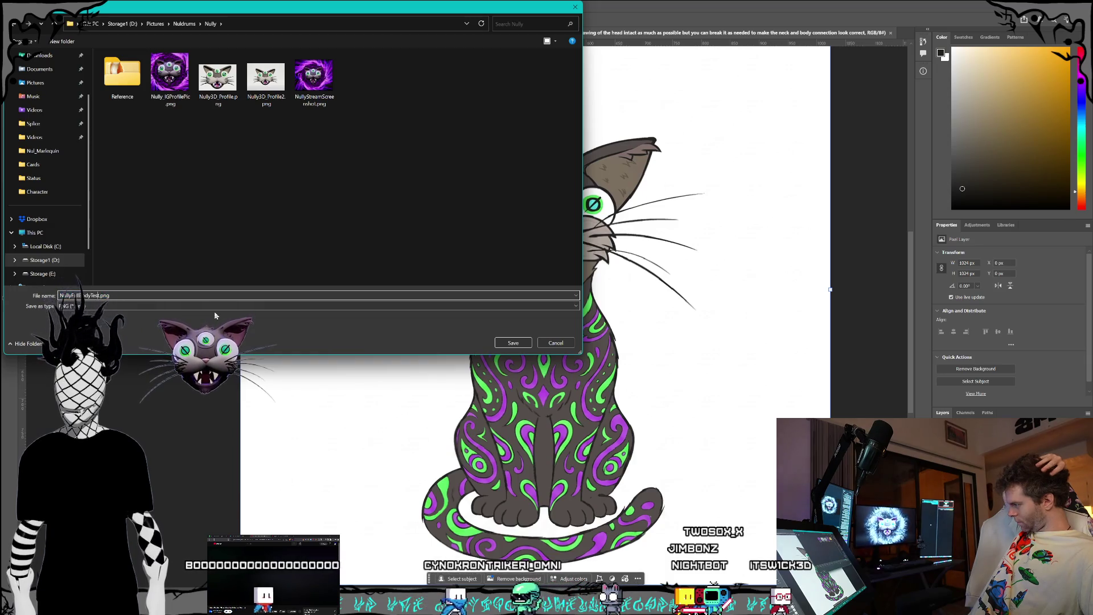
pyautogui.press('BackSpace')
pyautogui.press('BackSpace')
pyautogui.press('BackSpace')
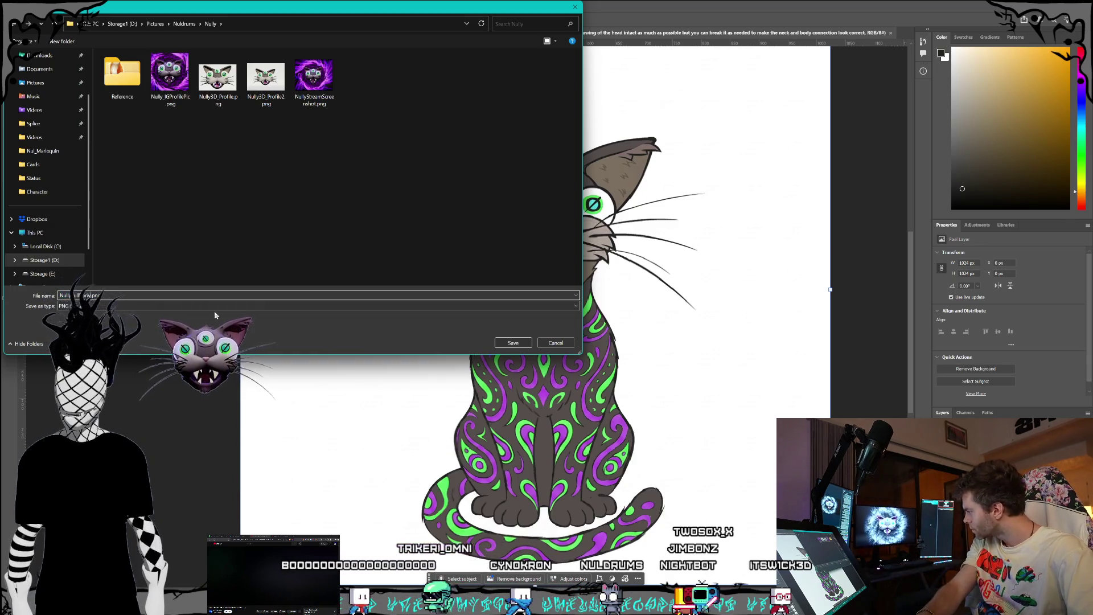
pyautogui.write('Front')
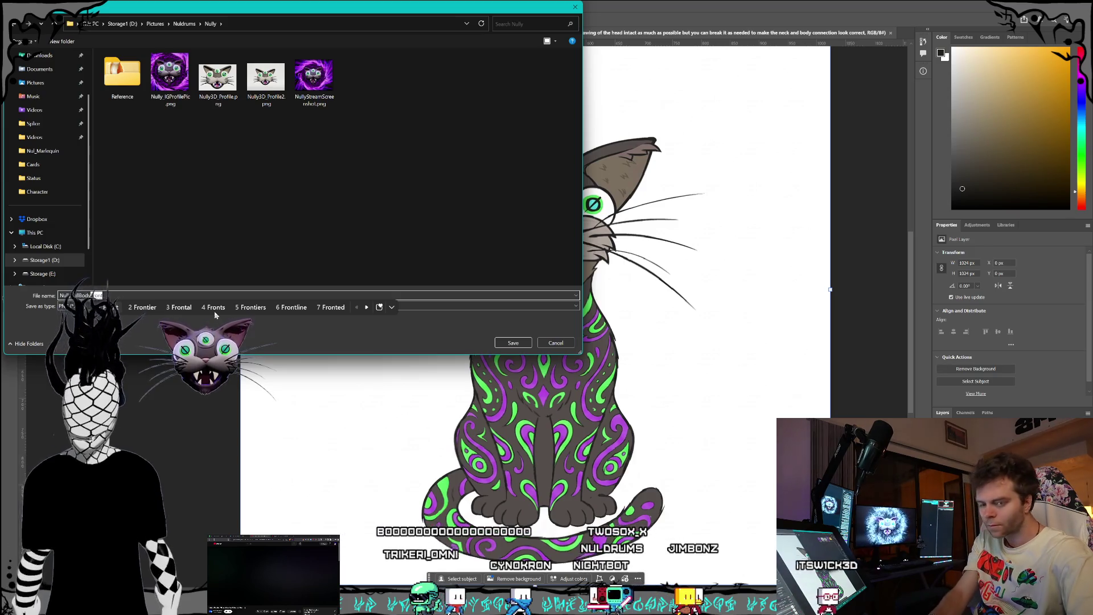
pyautogui.press('BackSpace')
pyautogui.press('BackSpace')
pyautogui.press('BackSpace')
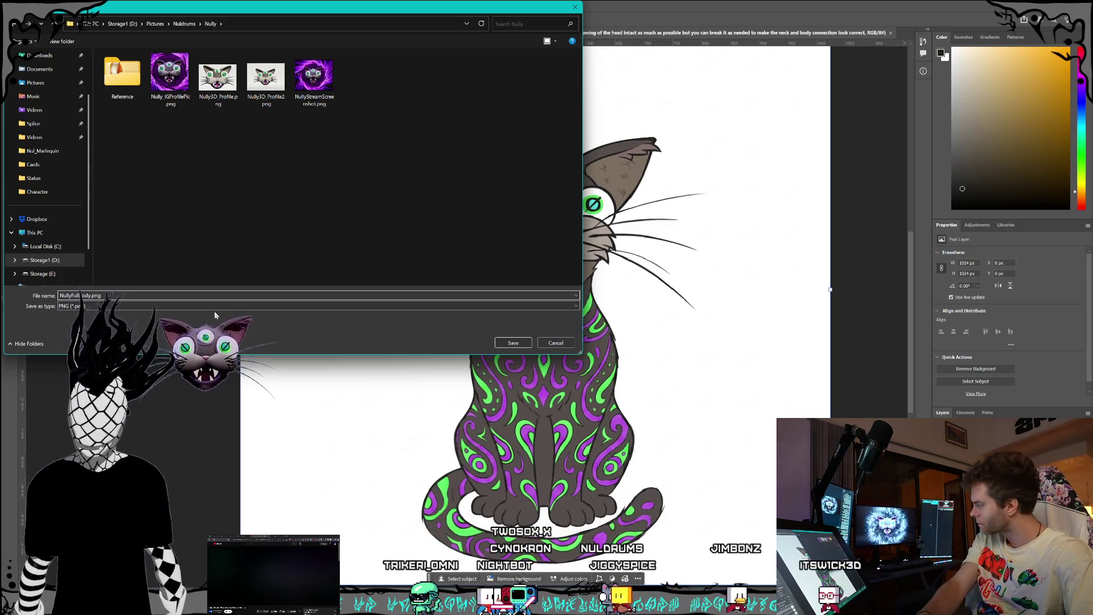
pyautogui.press('BackSpace')
pyautogui.press('BackSpace')
pyautogui.press('BackSpace')
pyautogui.press('BackSpace')
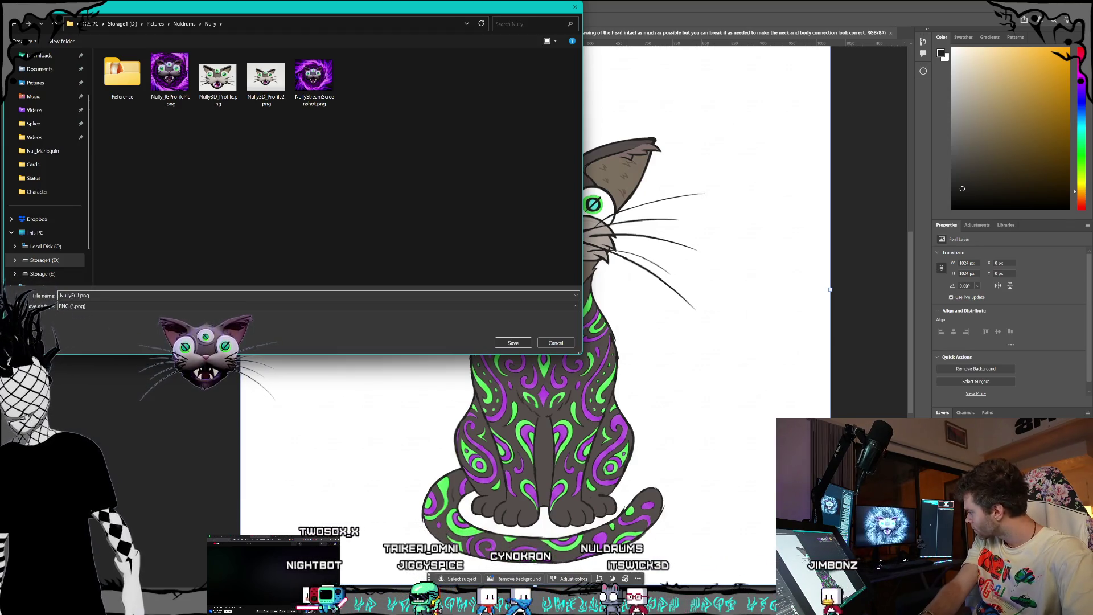
pyautogui.write('Bod')
pyautogui.press('Return')
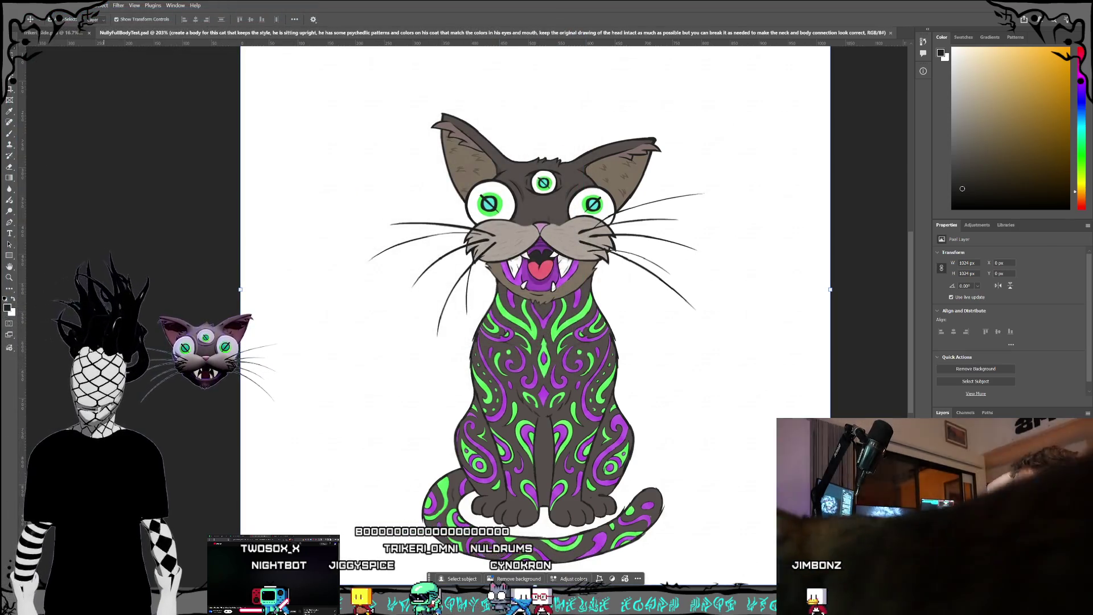
pyautogui.click(19, 6)
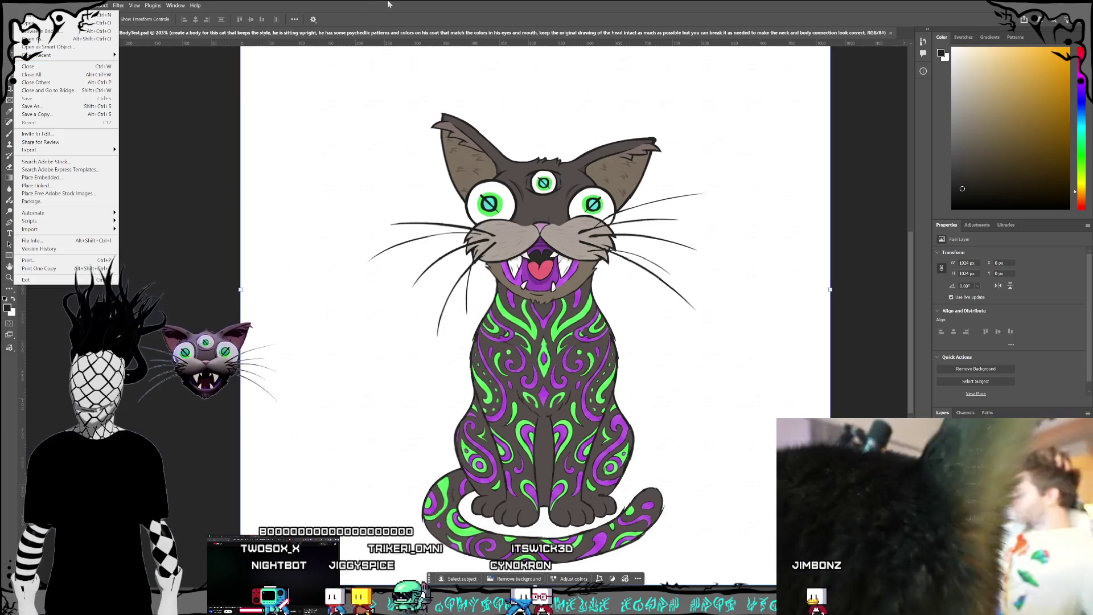
pyautogui.press('Escape')
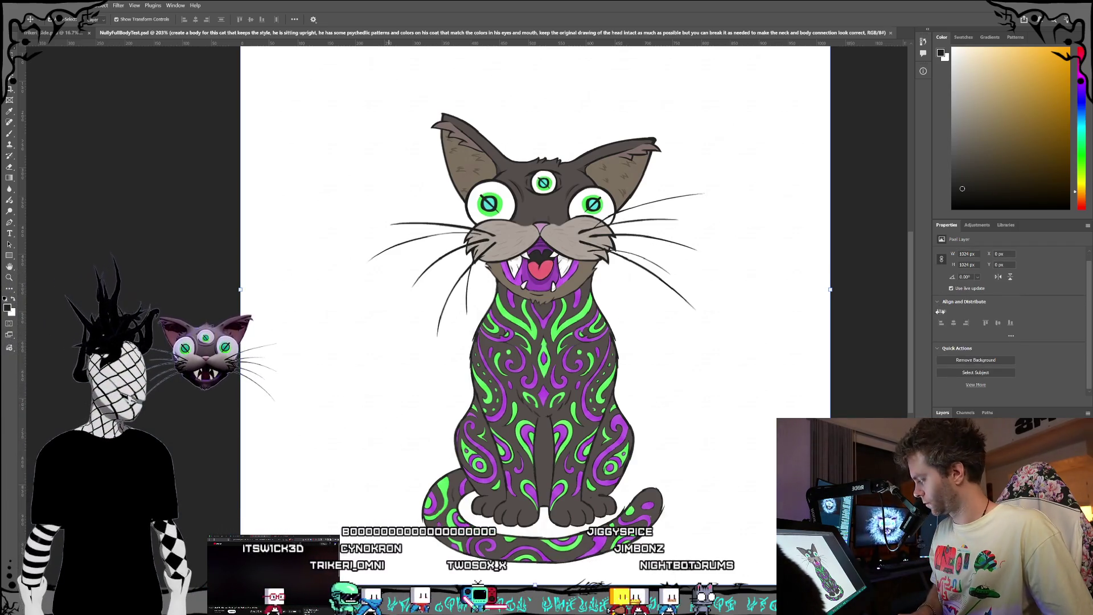
pyautogui.scroll(-3, 811, 339)
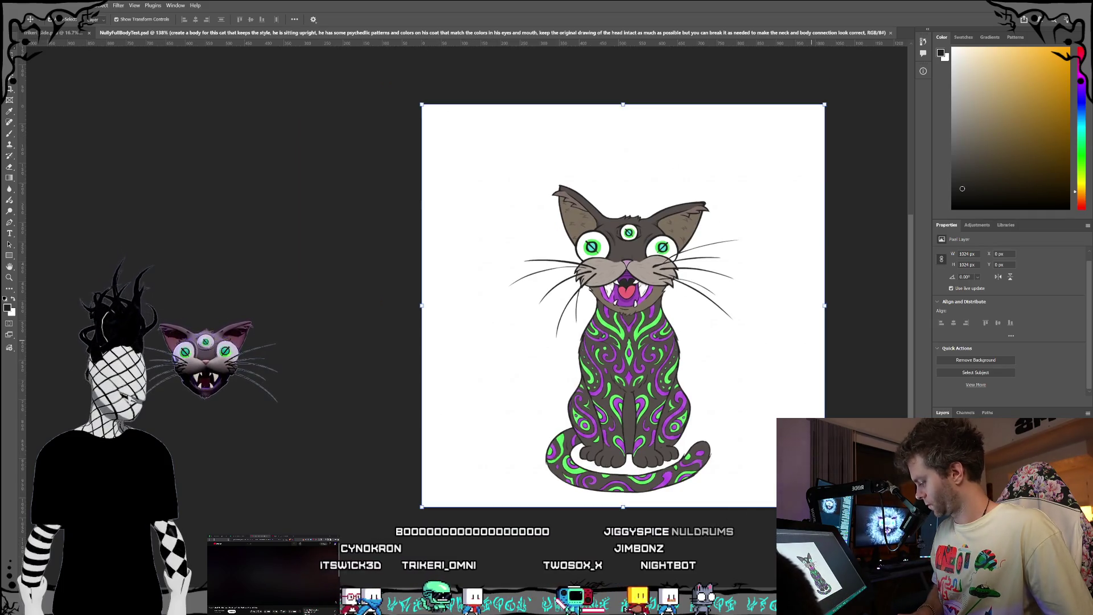
pyautogui.hscroll(3, 344, 74)
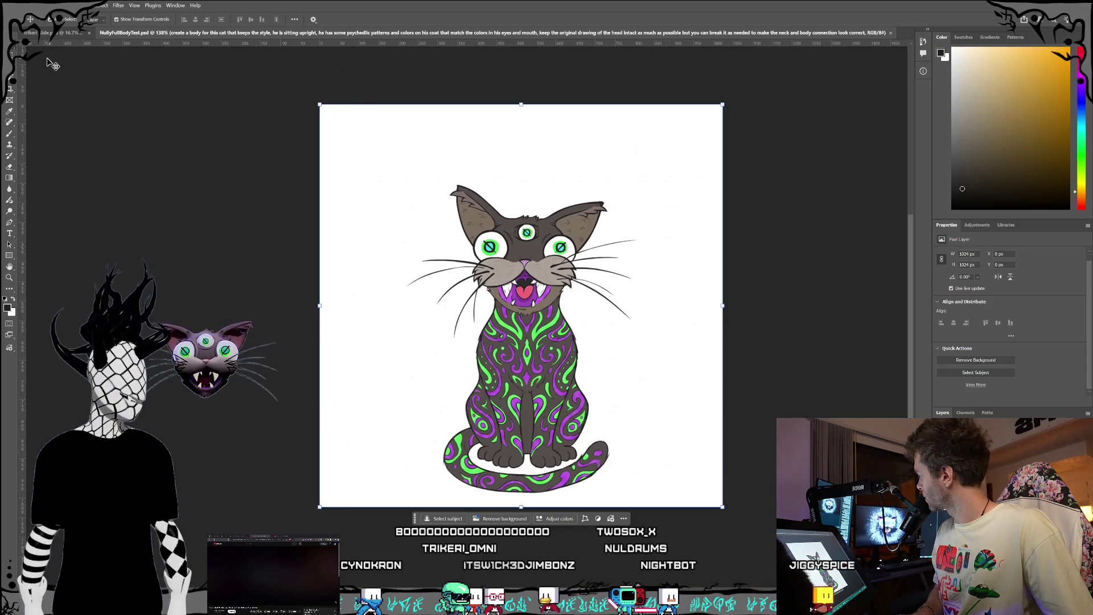
pyautogui.press('m')
# Select the whole canvas and run Generative Fill with a side-on view prompt for the cat
pyautogui.hotkey('ctrl', 'a')
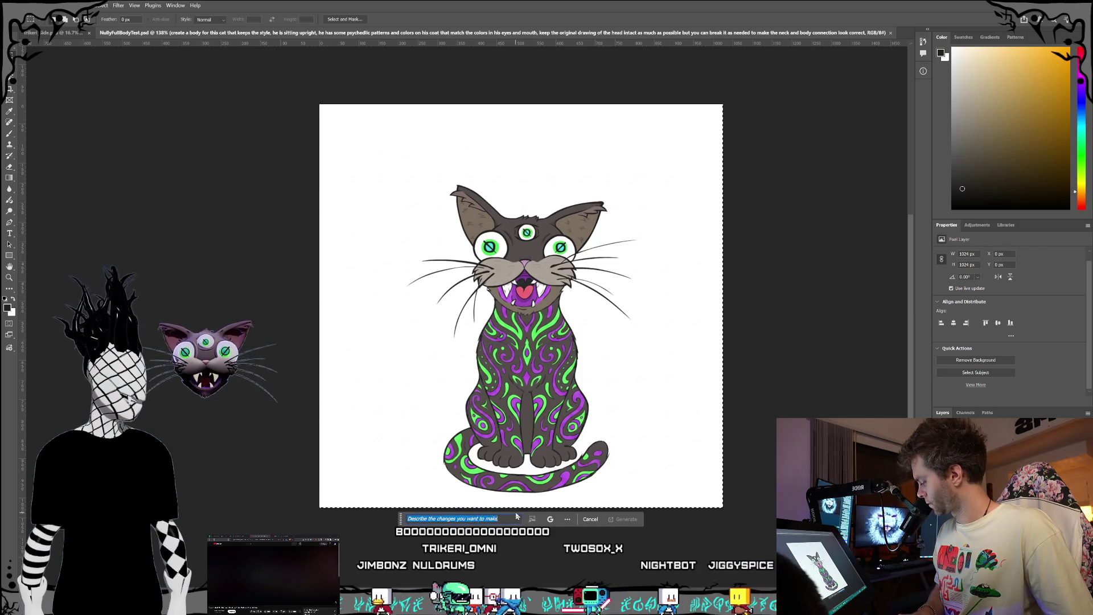
pyautogui.write('raw this cat character in the c')
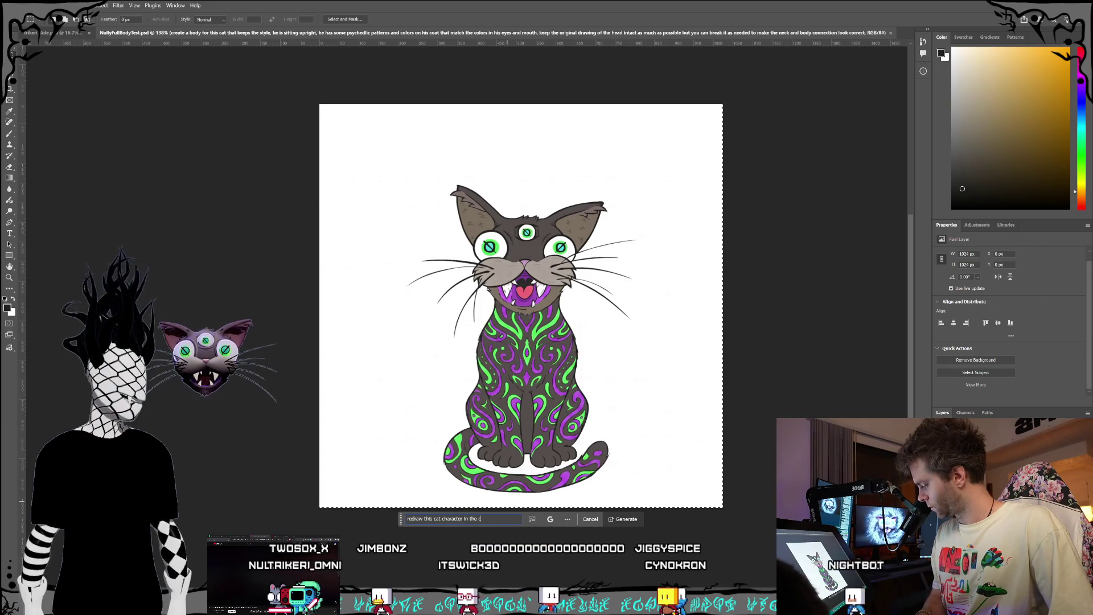
pyautogui.write('but from a side on view')
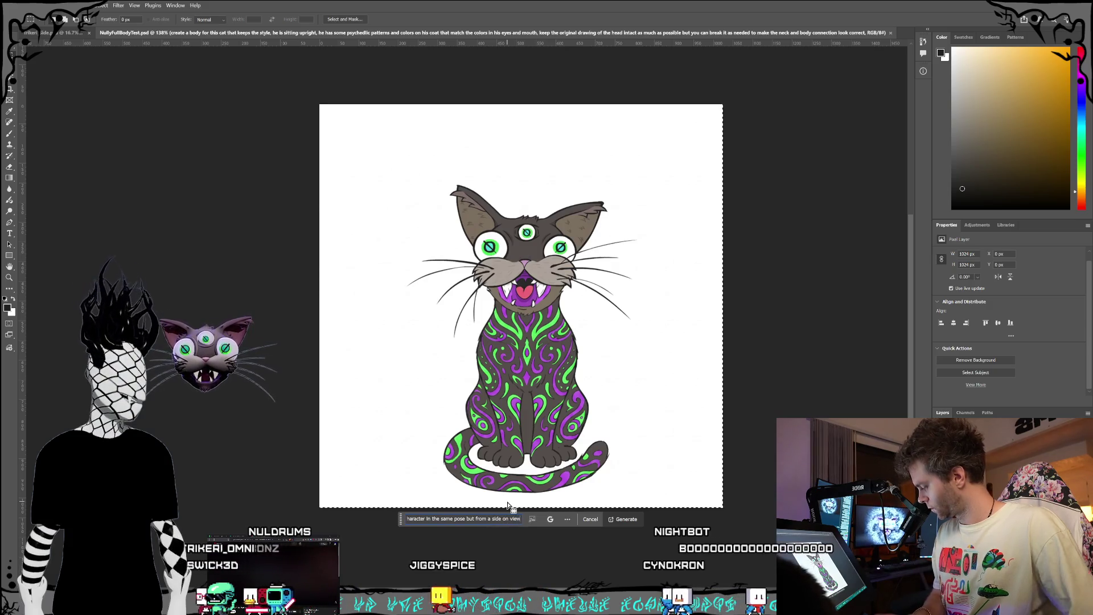
pyautogui.press('Return')
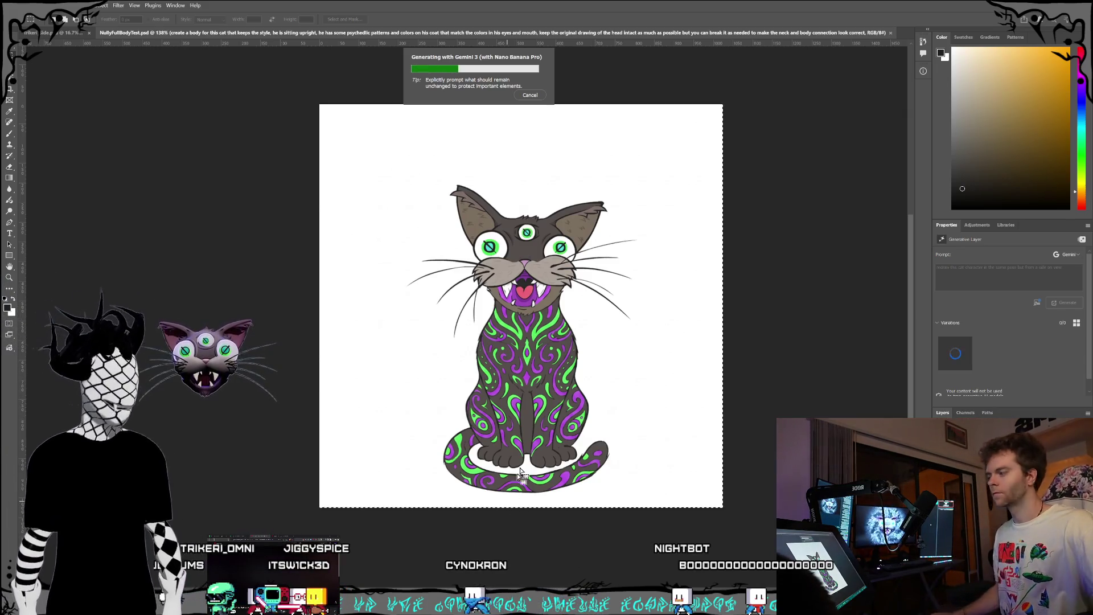
pyautogui.hotkey('alt', 'Tab')
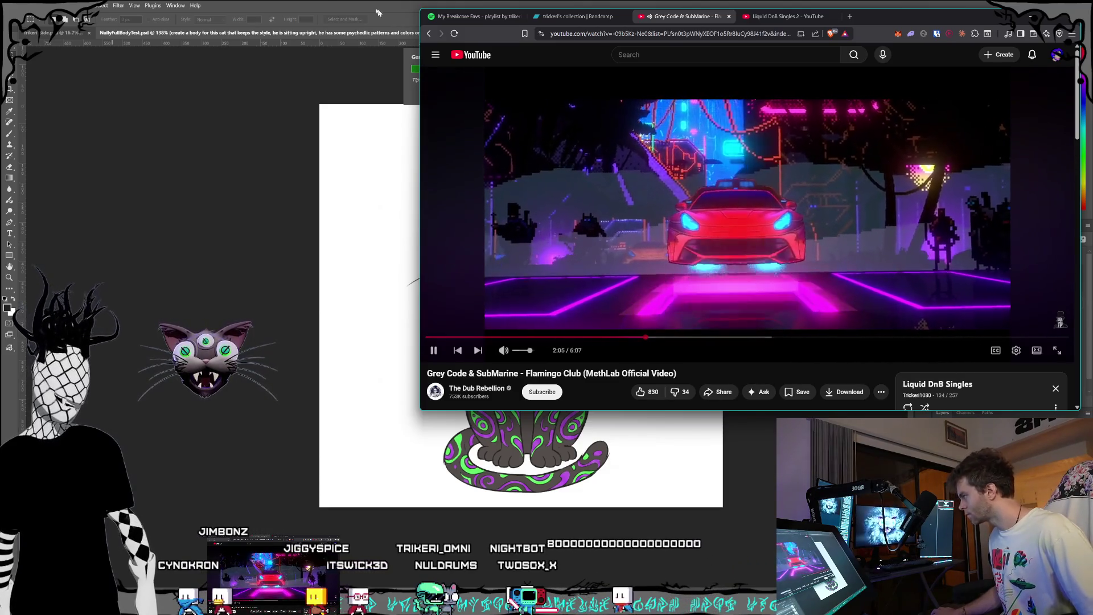
# Bring Photoshop back in front of the music video to see the side-on redraw
pyautogui.click(327, 4)
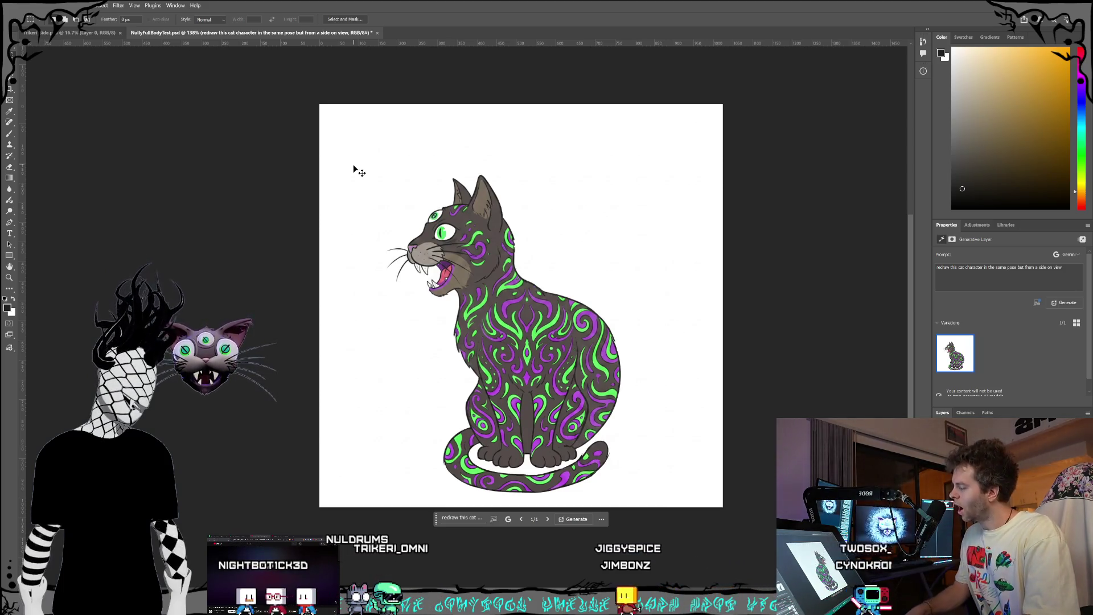
# Undo the side-view Generative Fill layer to restore the front-facing cat
pyautogui.hotkey('ctrl', 'z')
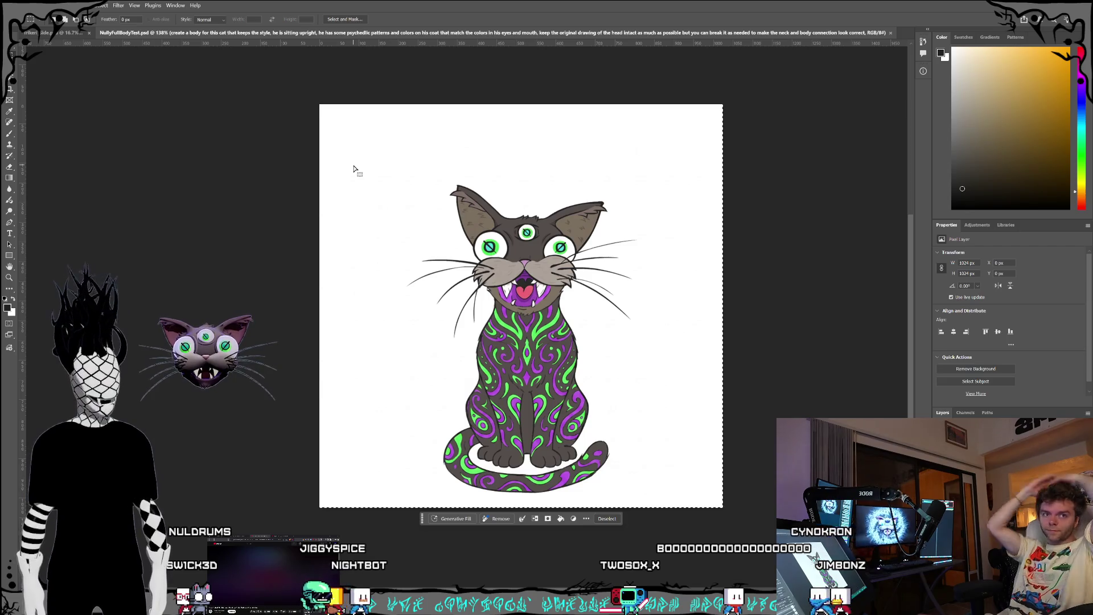
pyautogui.press('Return')
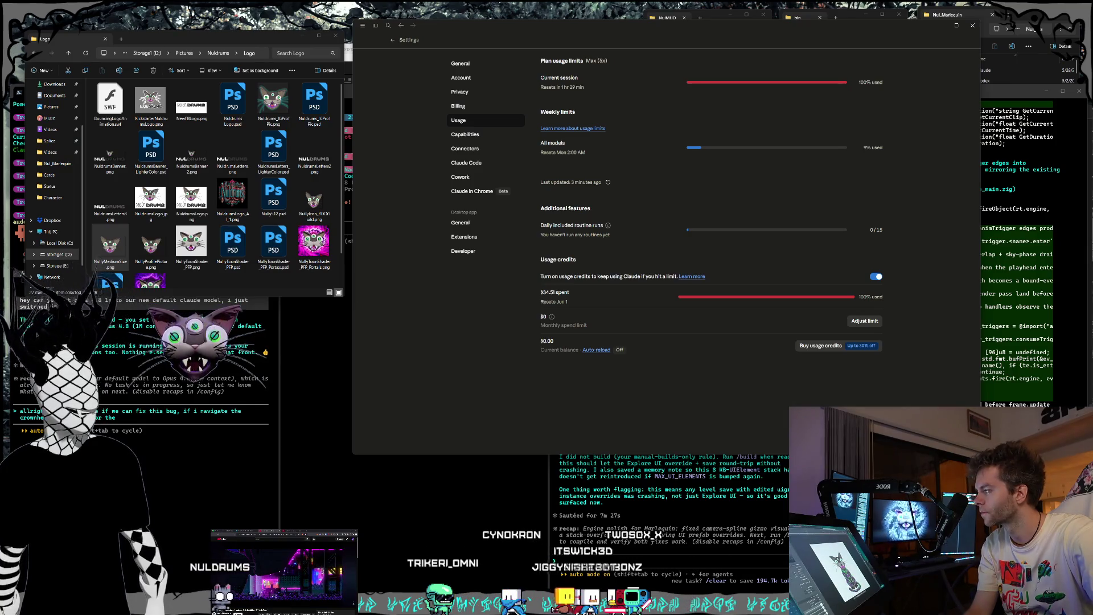
# Move and enlarge the Photoshop window so the cat canvas fills it
pyautogui.moveTo(6, 85); pyautogui.dragTo(281, 91)
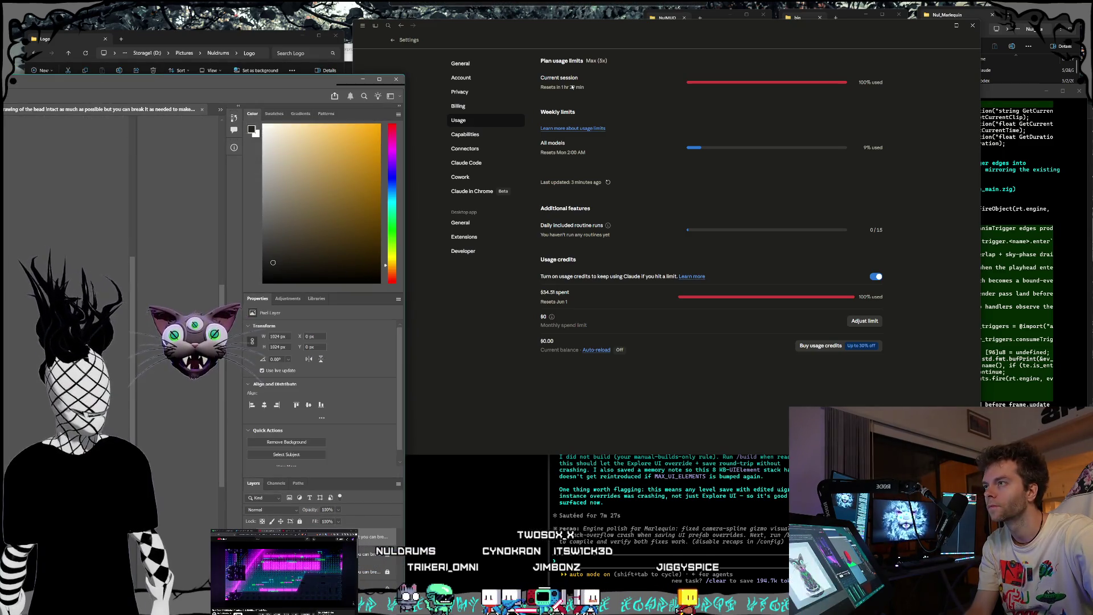
pyautogui.moveTo(543, 82)
pyautogui.mouseDown()
pyautogui.moveTo(655, 46)
pyautogui.moveTo(666, 63)
pyautogui.moveTo(893, 94)
pyautogui.moveTo(941, 122)
pyautogui.mouseUp()
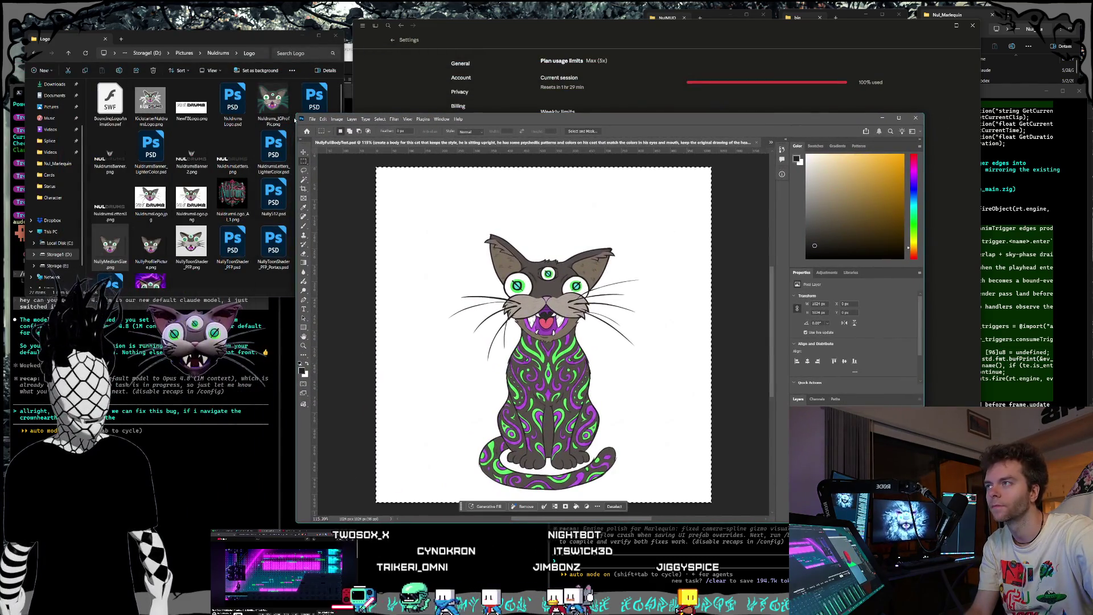
pyautogui.moveTo(296, 114); pyautogui.dragTo(226, 70)
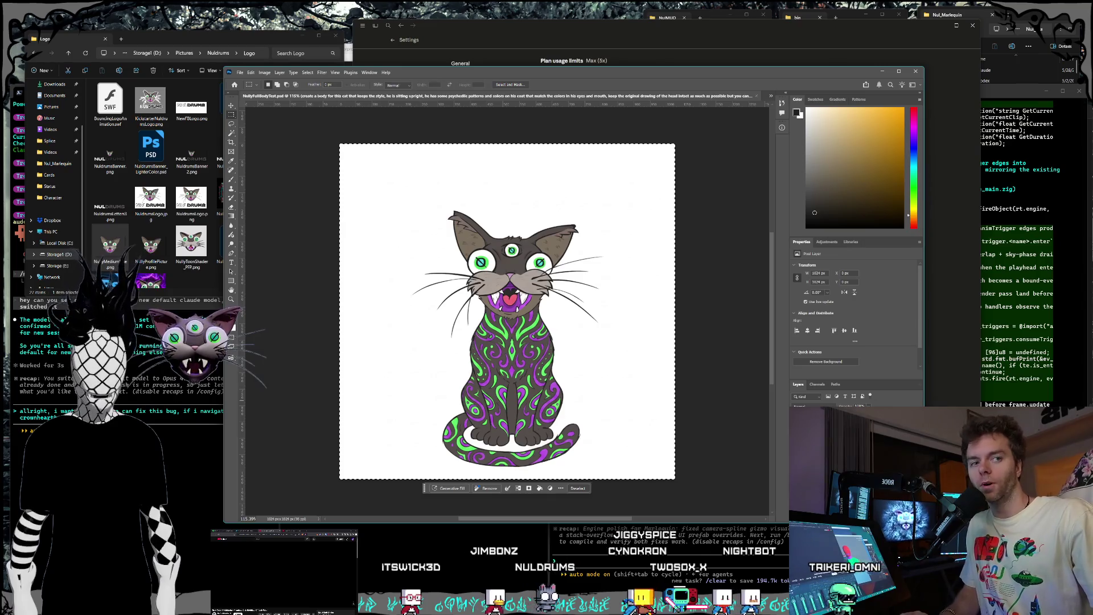
# Bring Claude's usage settings to the front and move that window down and left
pyautogui.hotkey('alt', 'Tab')
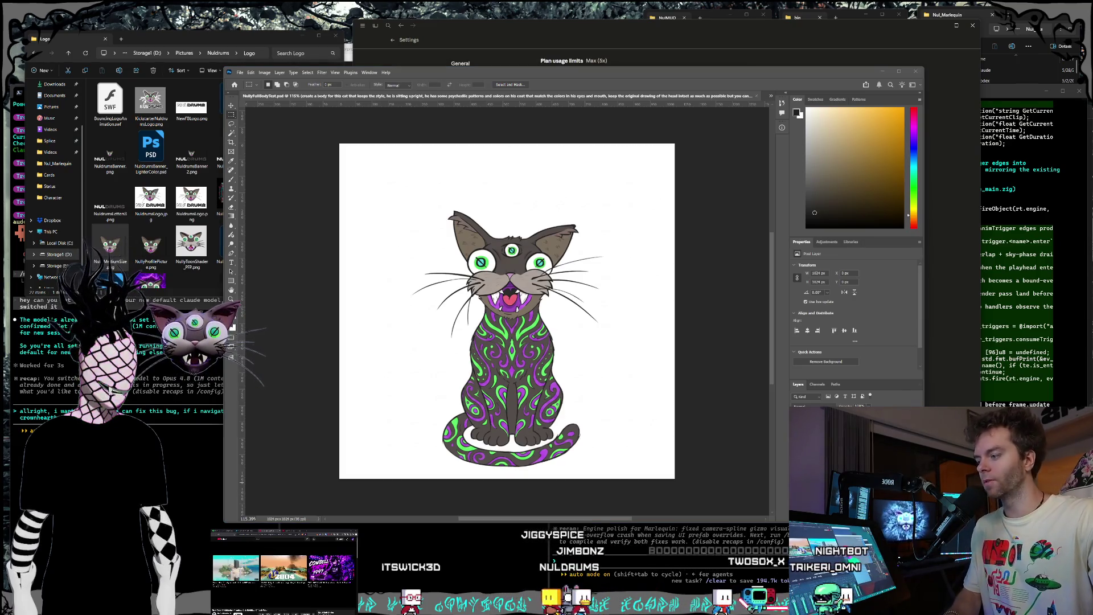
pyautogui.hotkey('alt', 'Tab')
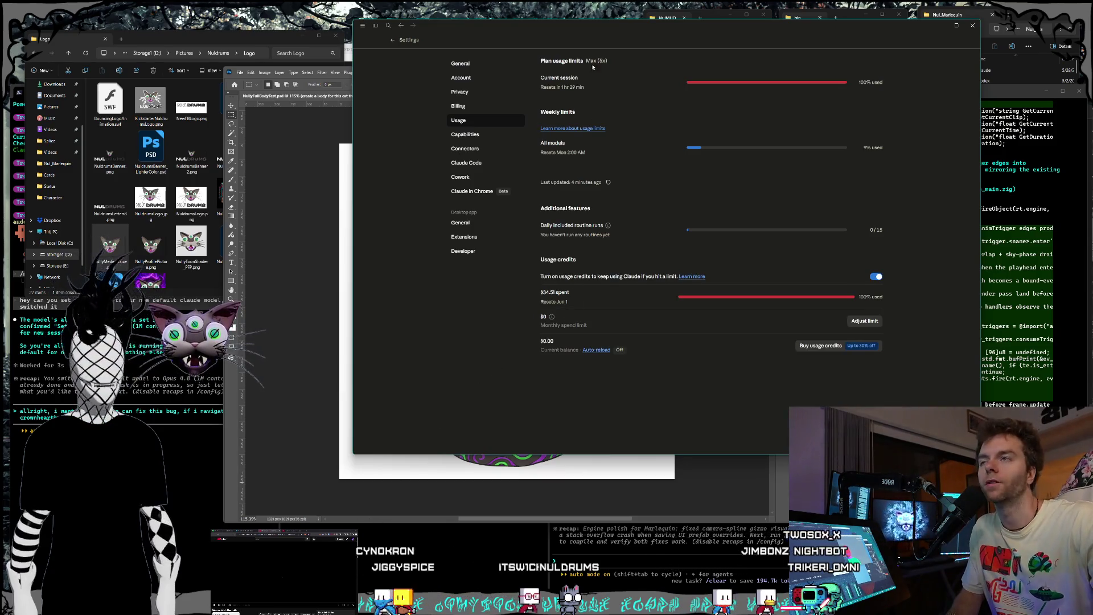
pyautogui.moveTo(608, 30)
pyautogui.mouseDown()
pyautogui.moveTo(480, 76)
pyautogui.moveTo(470, 132)
pyautogui.moveTo(419, 126)
pyautogui.mouseUp()
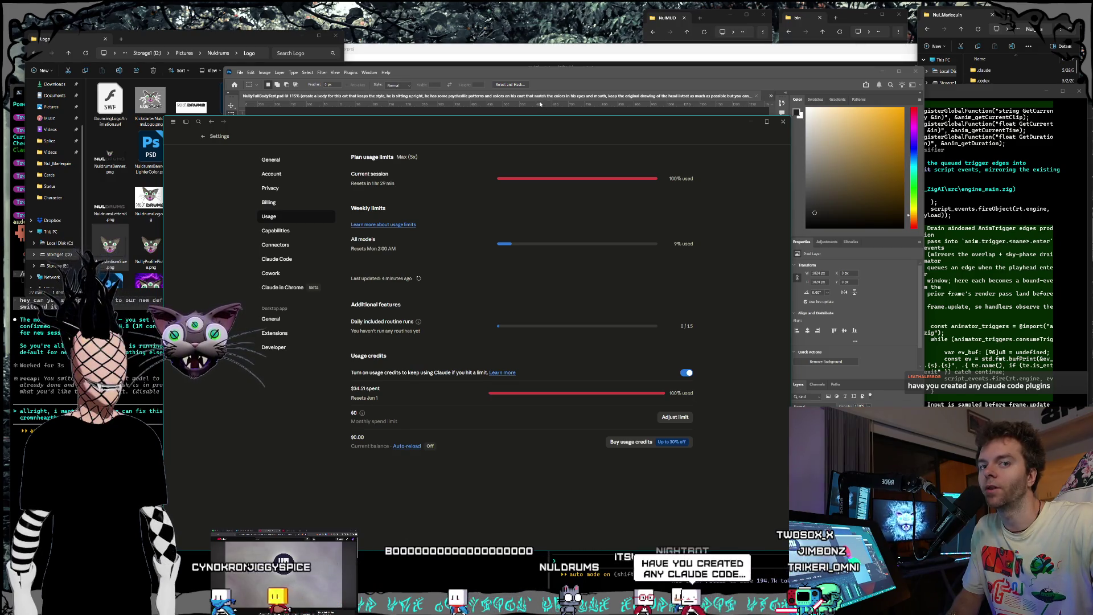
# Bring Photoshop forward over Claude and enlarge its window toward the bottom right
pyautogui.click(492, 73)
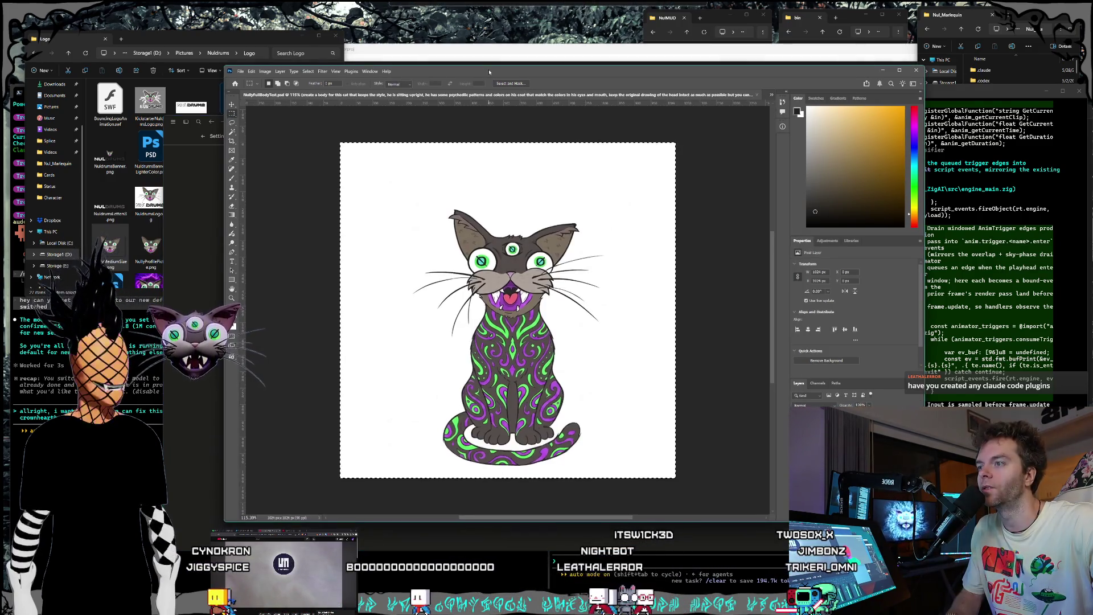
pyautogui.moveTo(489, 71); pyautogui.dragTo(486, 70)
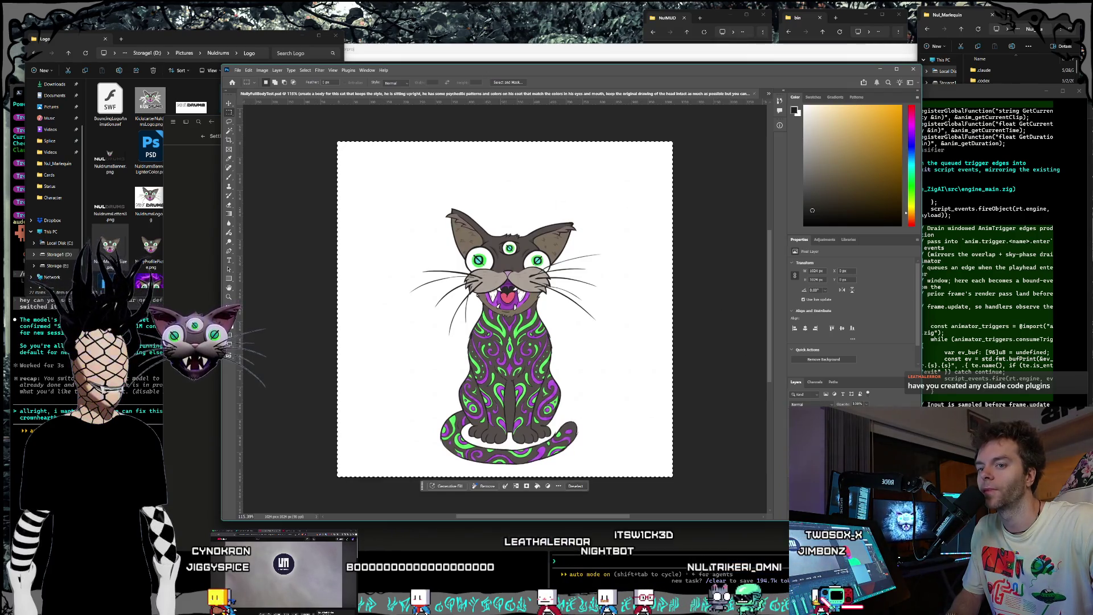
pyautogui.moveTo(917, 520); pyautogui.dragTo(940, 538)
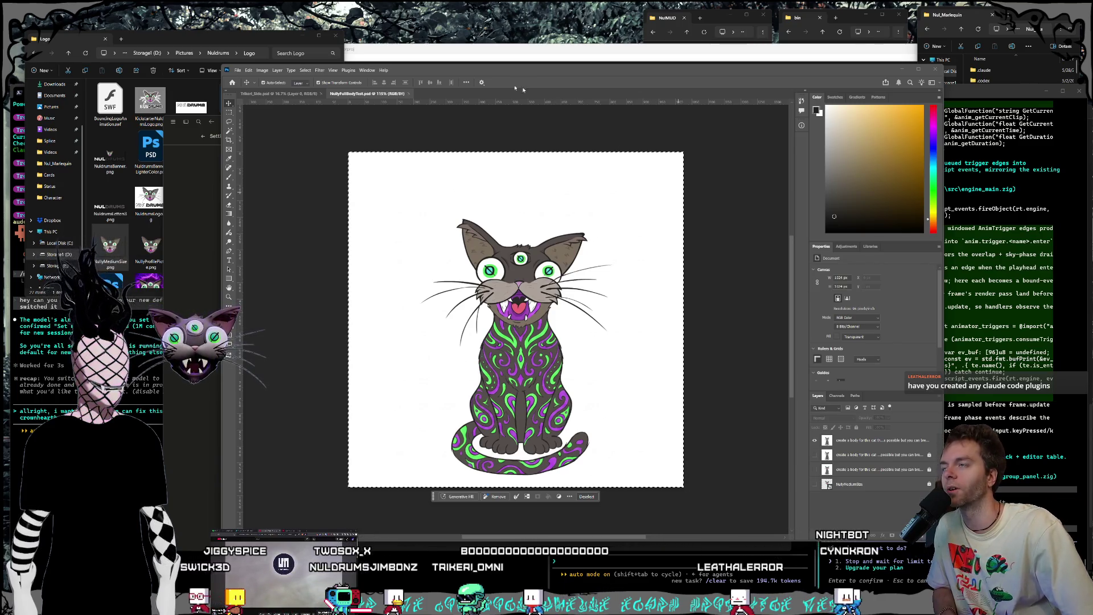
# Nudge the Photoshop window left, then switch to Claude's Settings > Usage page
pyautogui.moveTo(486, 70); pyautogui.dragTo(481, 73)
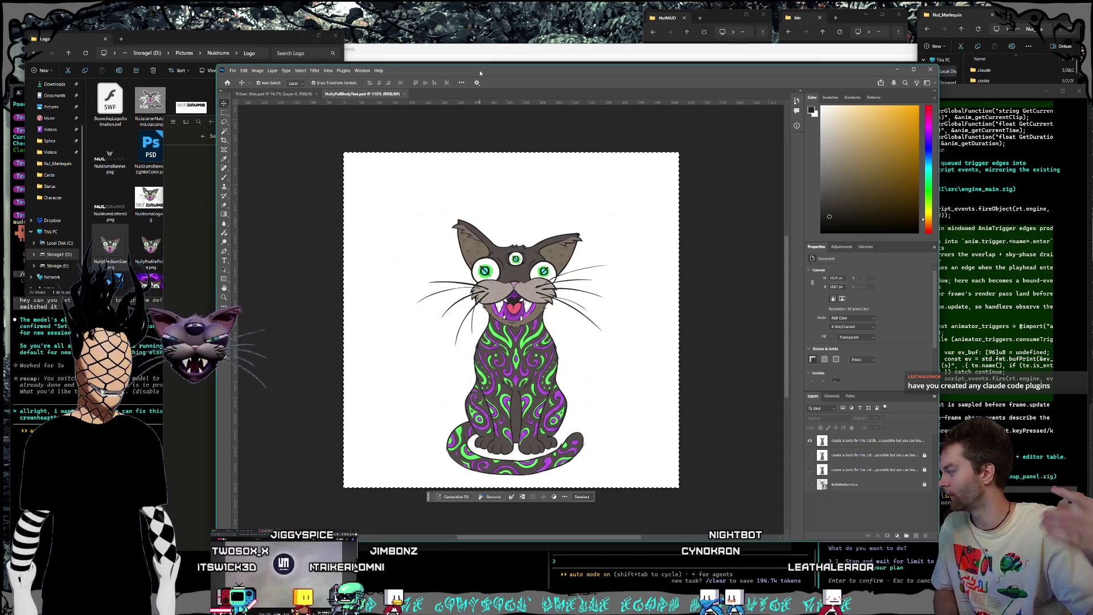
pyautogui.hotkey('alt', 'Tab')
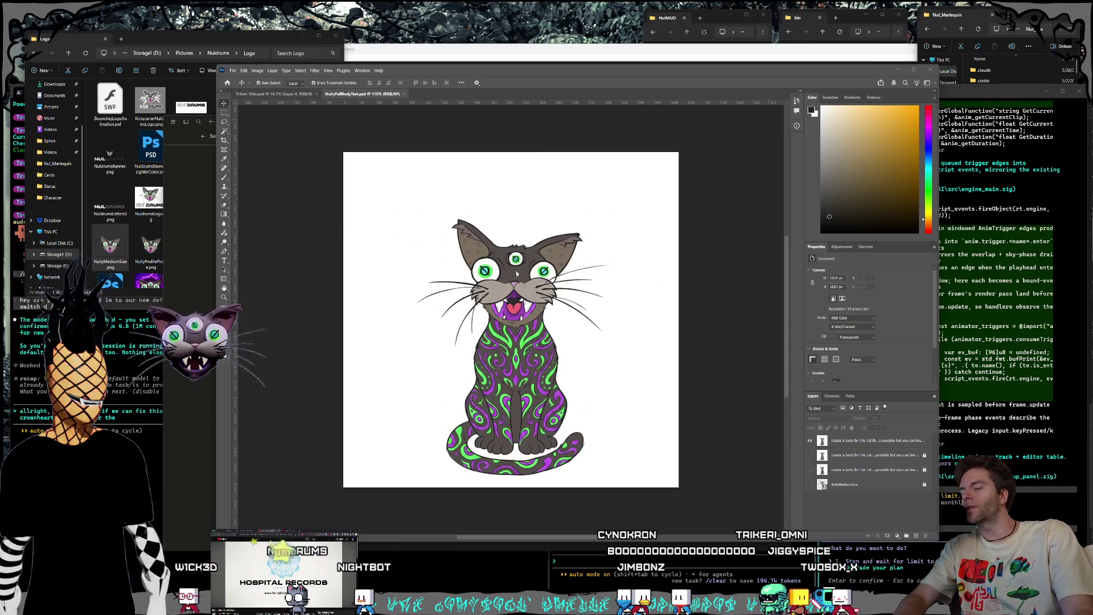
pyautogui.hotkey('ctrl', 'k')
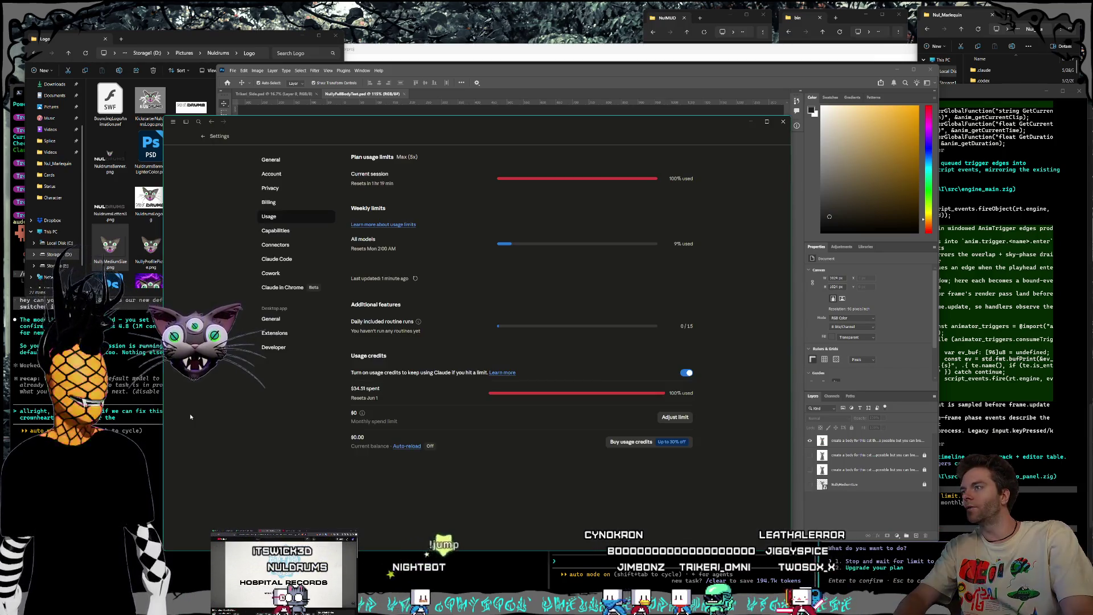
# Leave Claude's fully used usage page for the Kling AI Omni video-generation tab
pyautogui.click(435, 53)
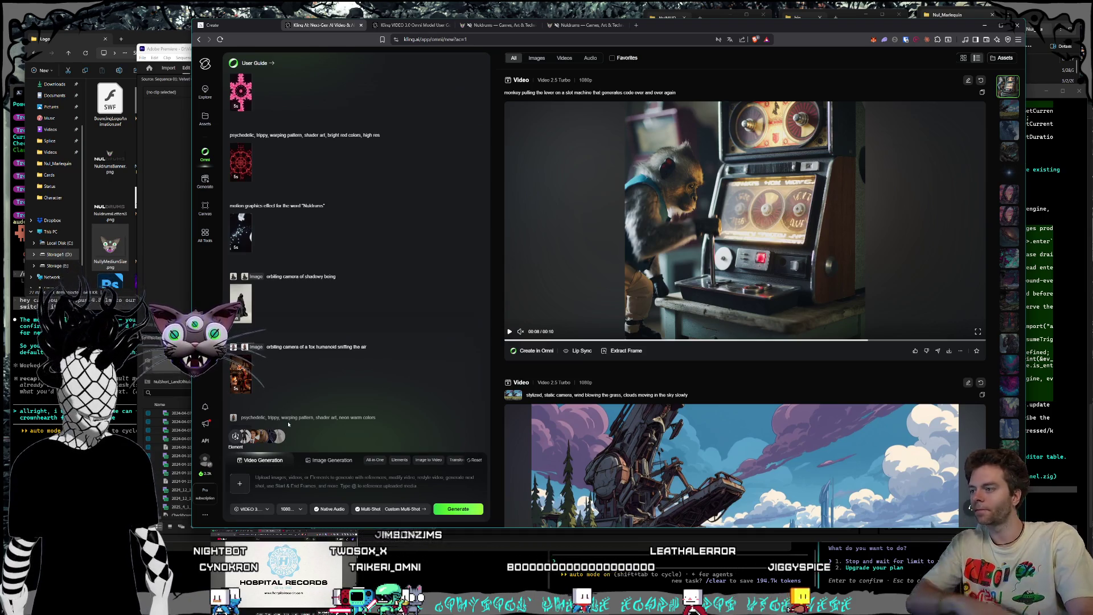
# Insert the Trikeri element into the Kling prompt via @, then open the Nully pictures folder
pyautogui.write('@ki')
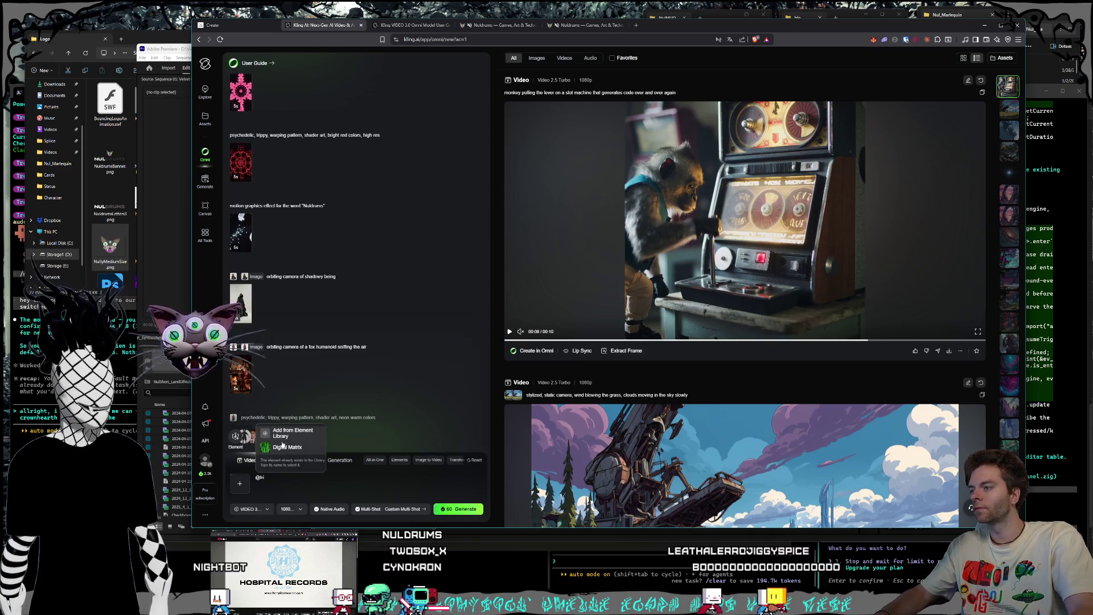
pyautogui.write('cs')
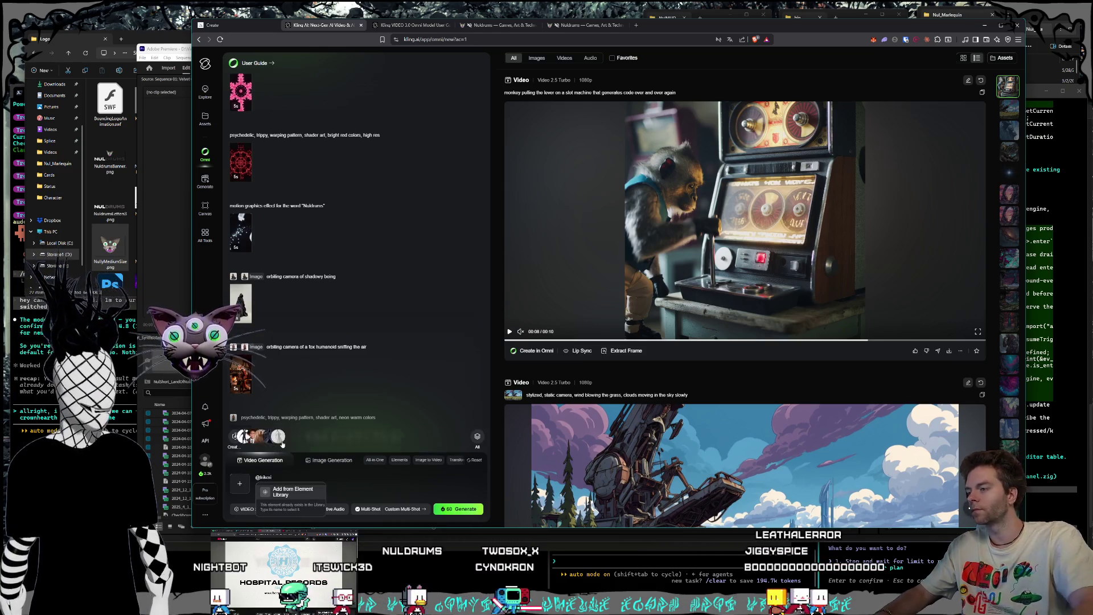
pyautogui.click(258, 441)
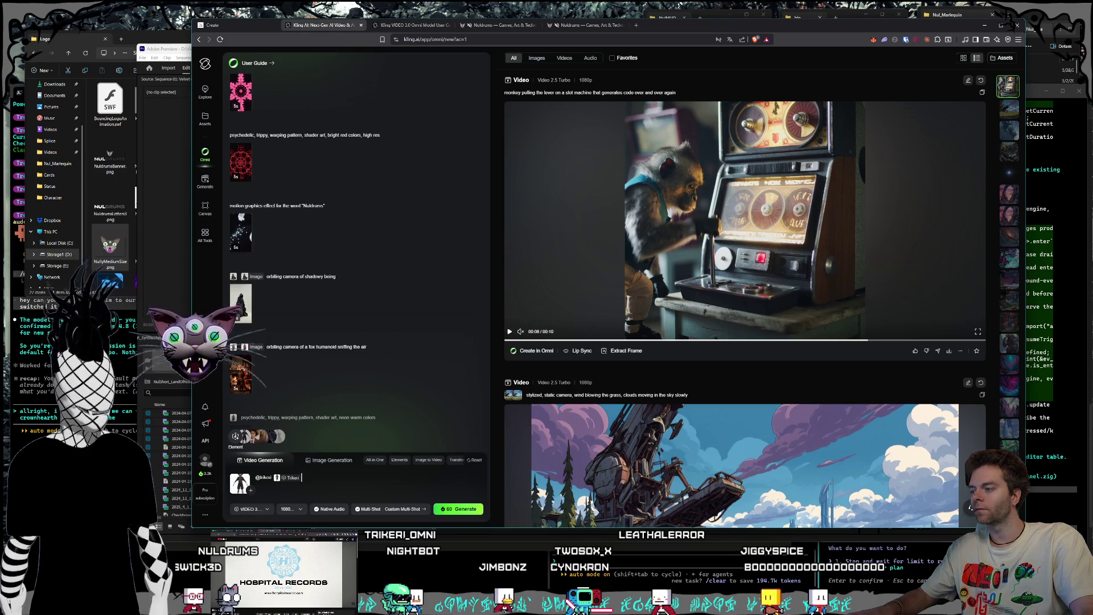
pyautogui.click(123, 135)
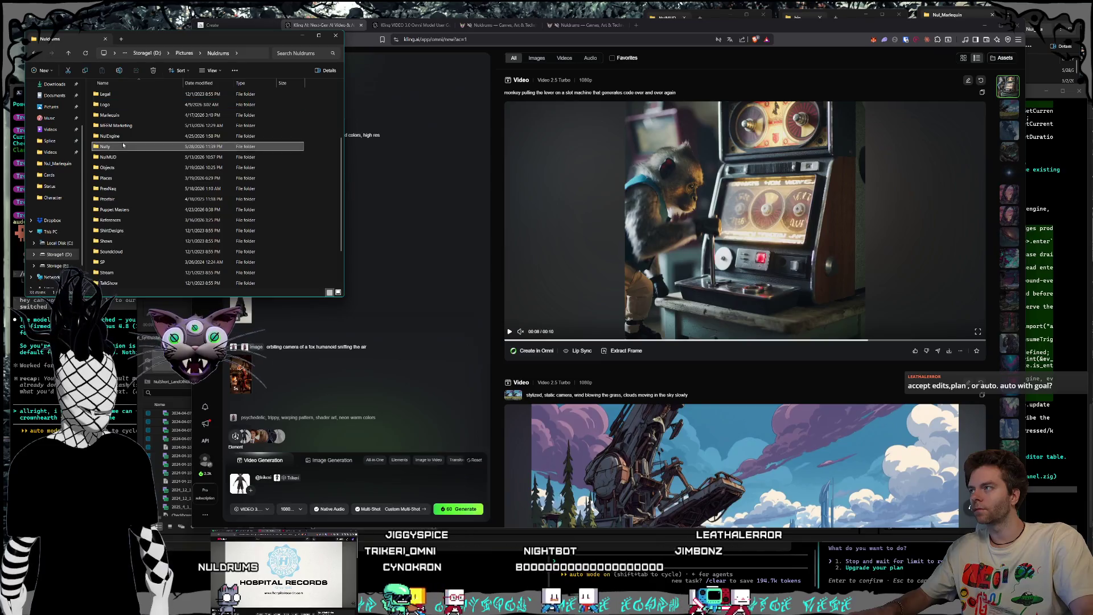
# Attach NullyFullBodyFront.png as a reference and write 'Trikeri and the cat in image are walking down a wooded forest'
pyautogui.click(279, 106)
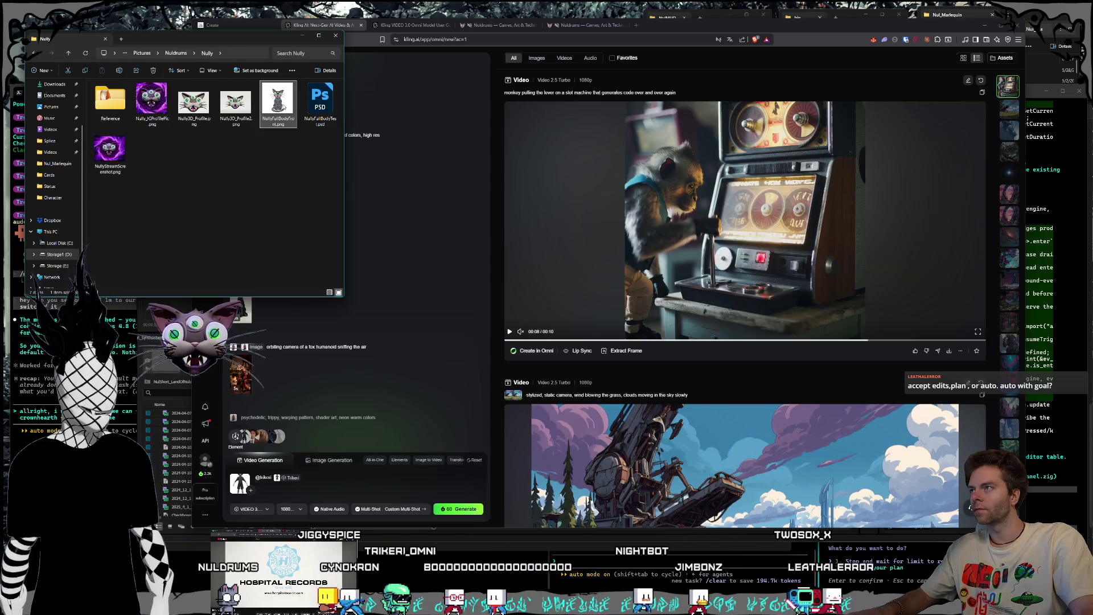
pyautogui.moveTo(281, 108)
pyautogui.mouseDown()
pyautogui.moveTo(350, 444)
pyautogui.moveTo(259, 484)
pyautogui.mouseUp()
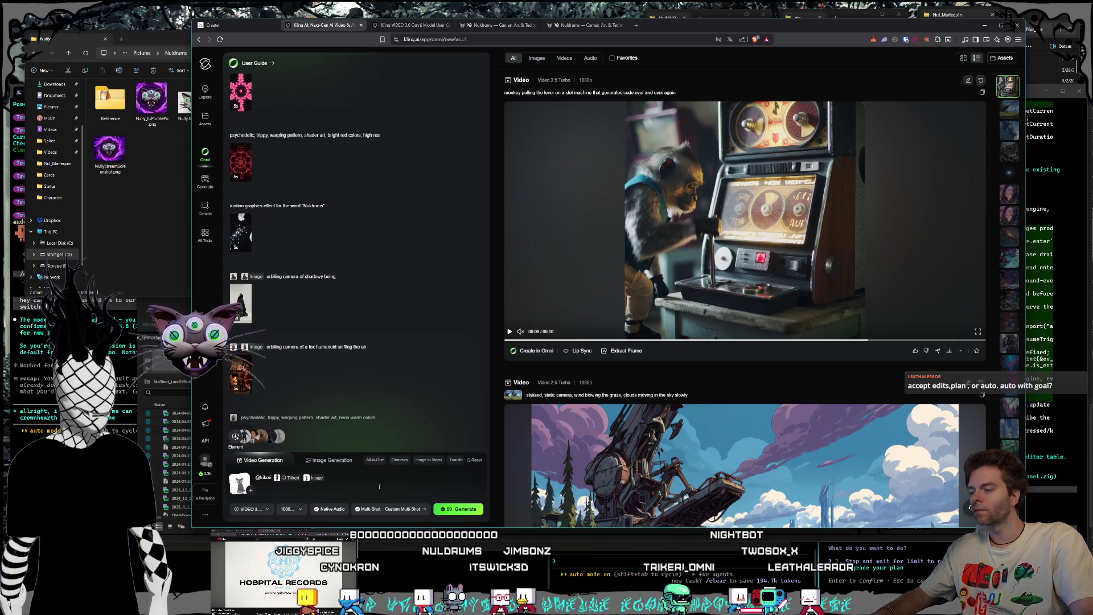
pyautogui.write('@im')
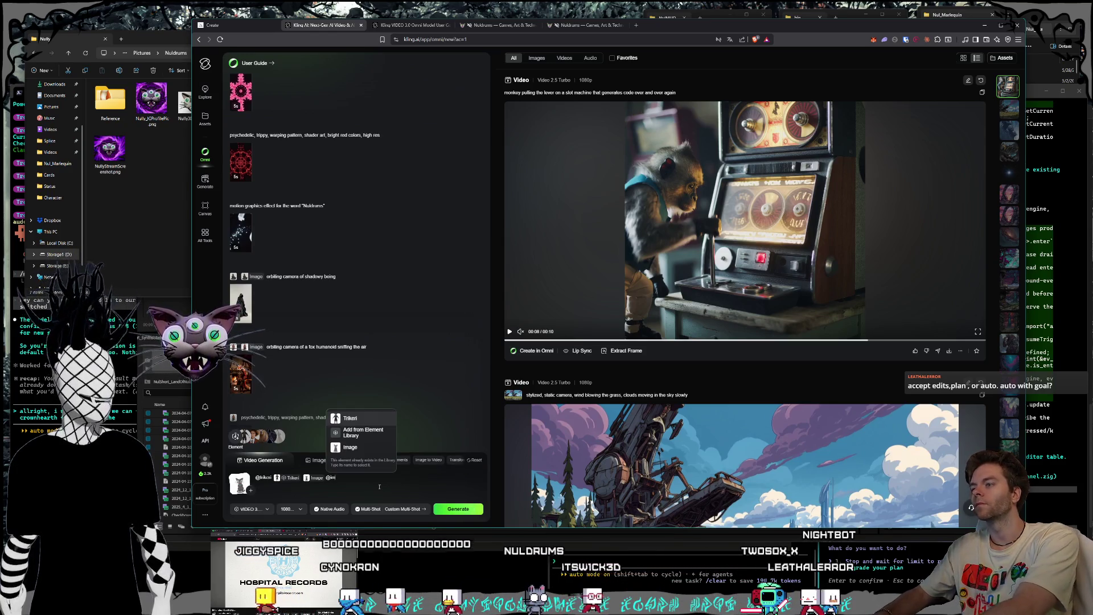
pyautogui.press('Return')
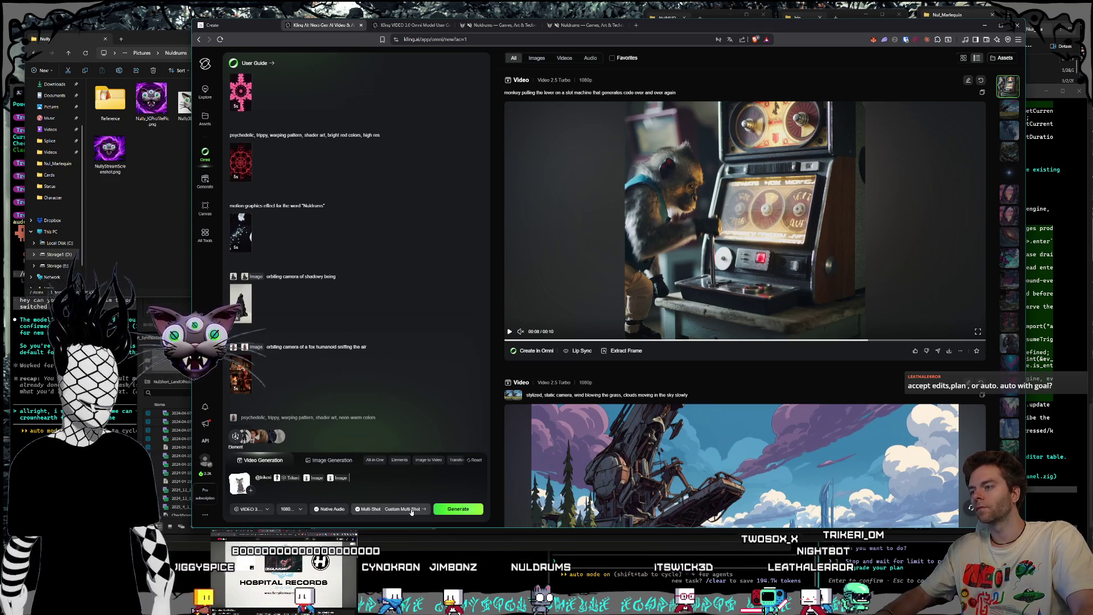
pyautogui.press('BackSpace')
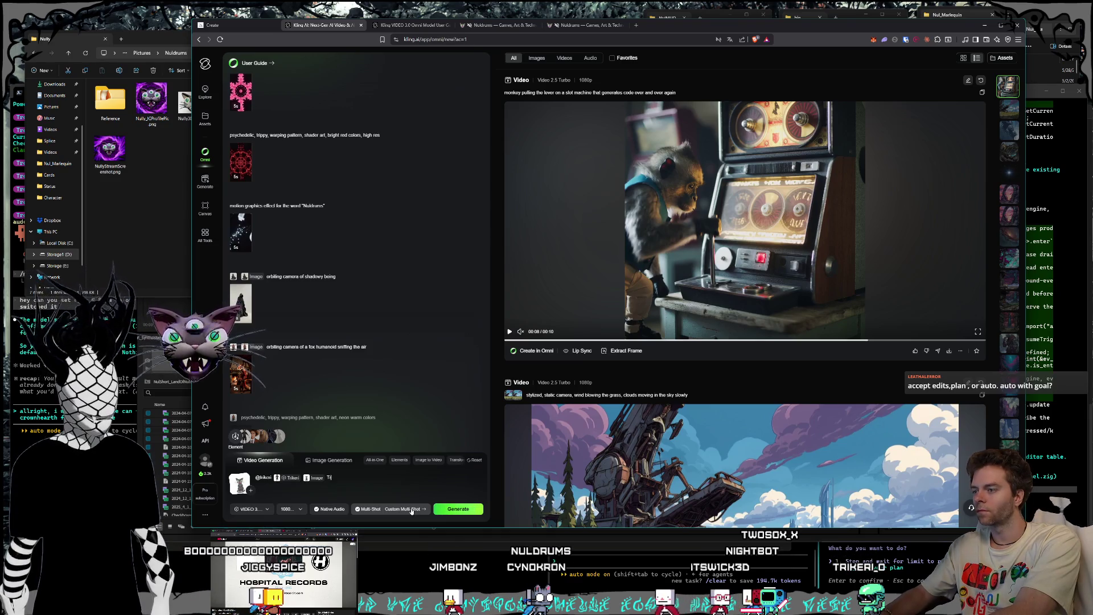
pyautogui.write('d the cat in Image are')
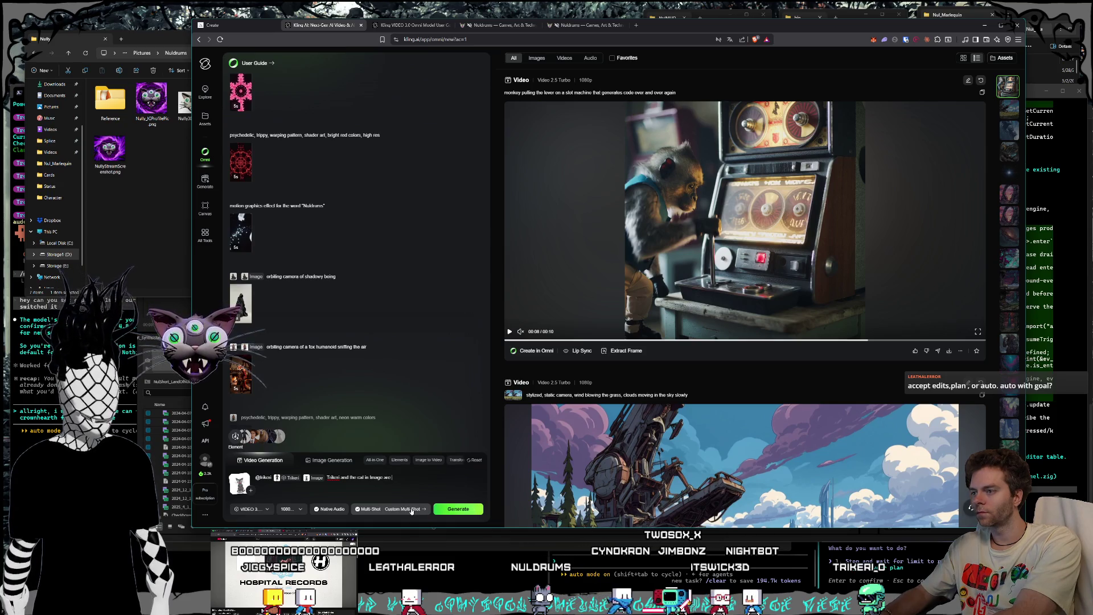
pyautogui.write('king down a wood')
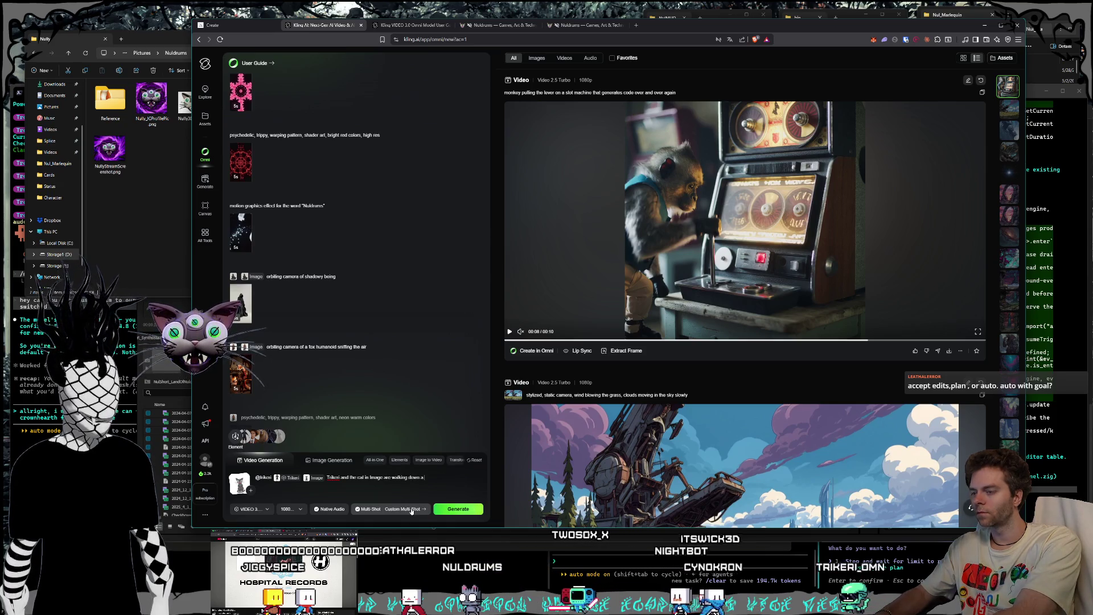
pyautogui.write('ed fore')
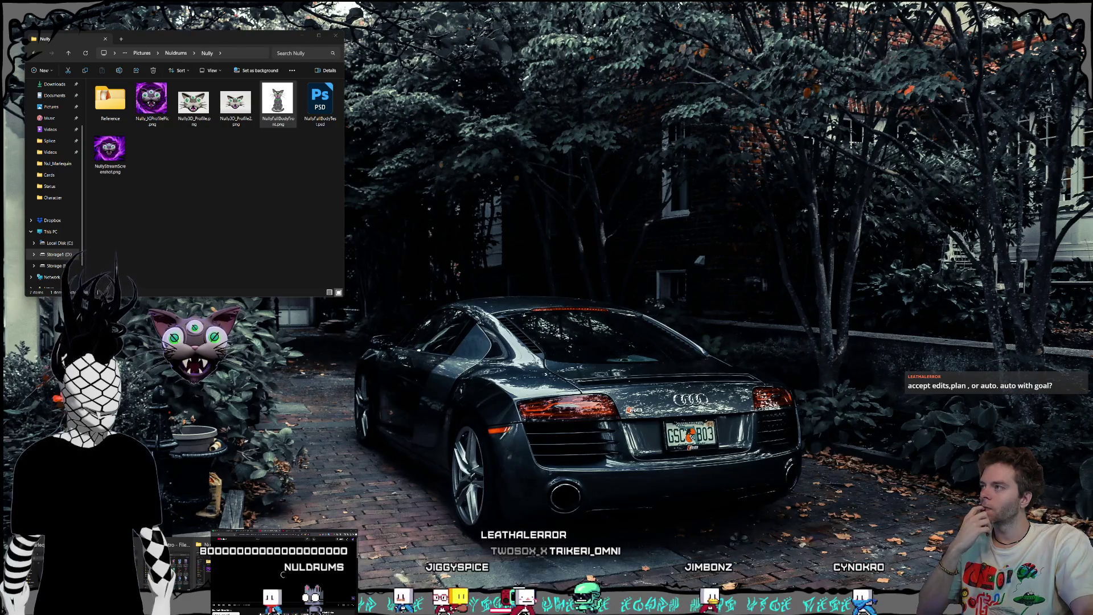
# Go up from the Nully folder to Nuldrums, open World, and enlarge the Explorer window
pyautogui.click(201, 261)
pyautogui.hotkey('alt', 'Up')
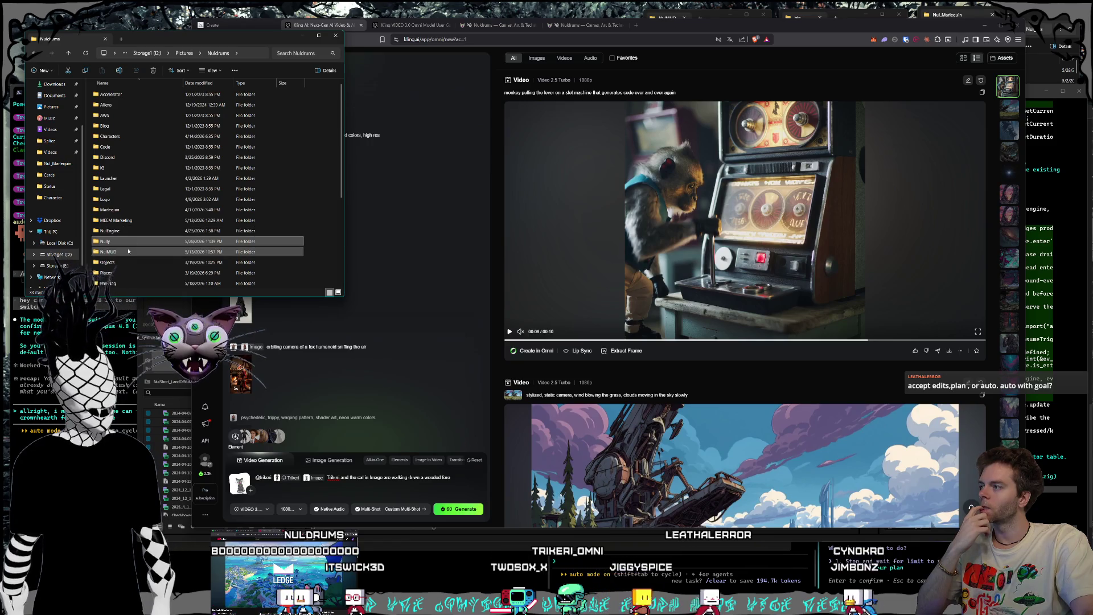
pyautogui.scroll(-5, 129, 210)
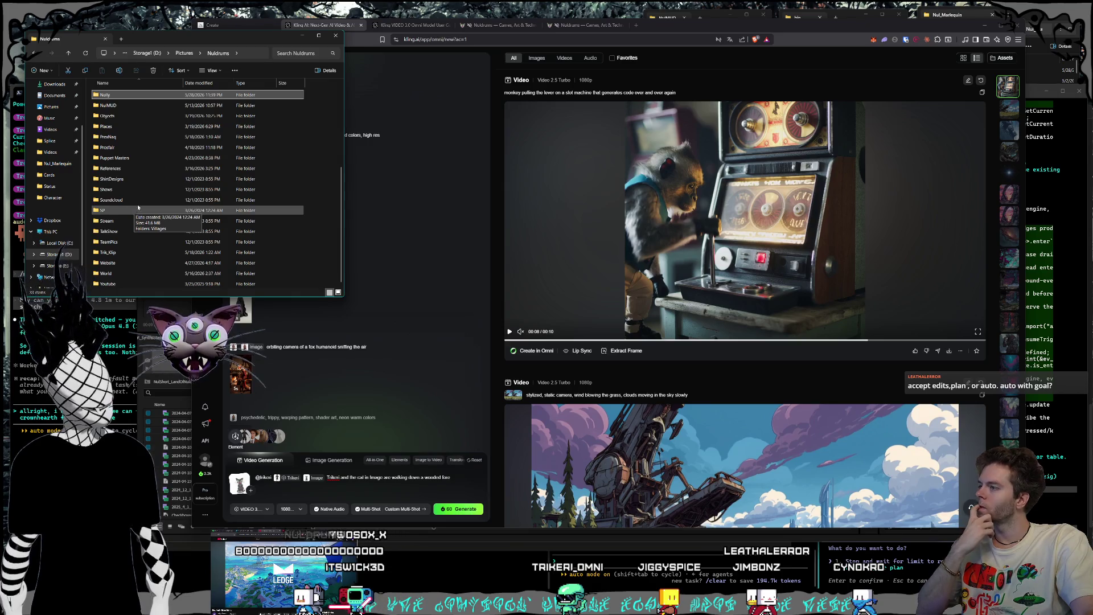
pyautogui.doubleClick(105, 273)
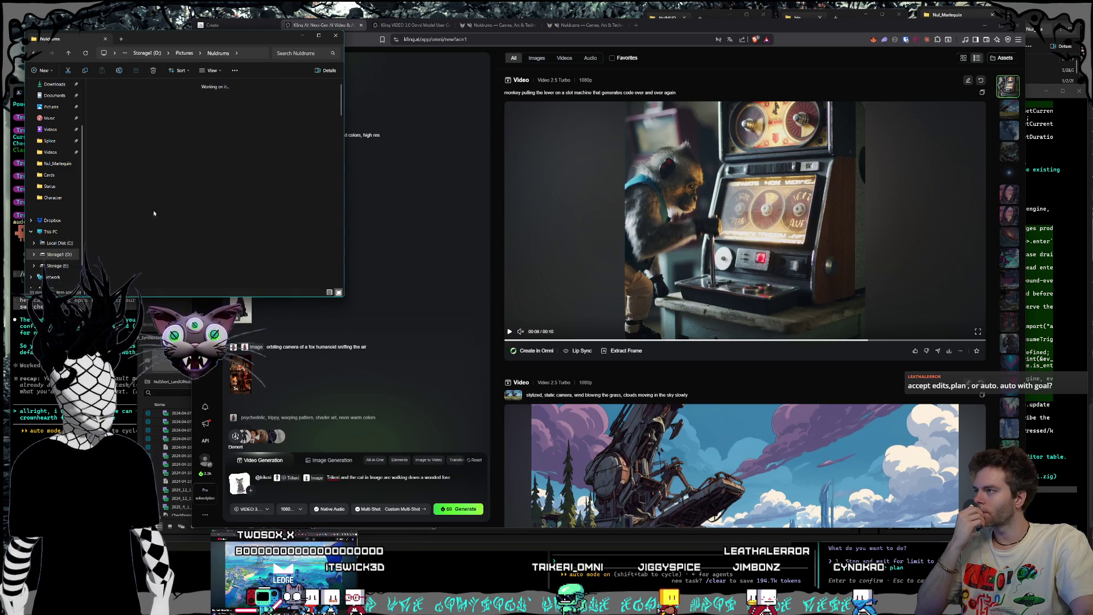
pyautogui.scroll(-2, 284, 249)
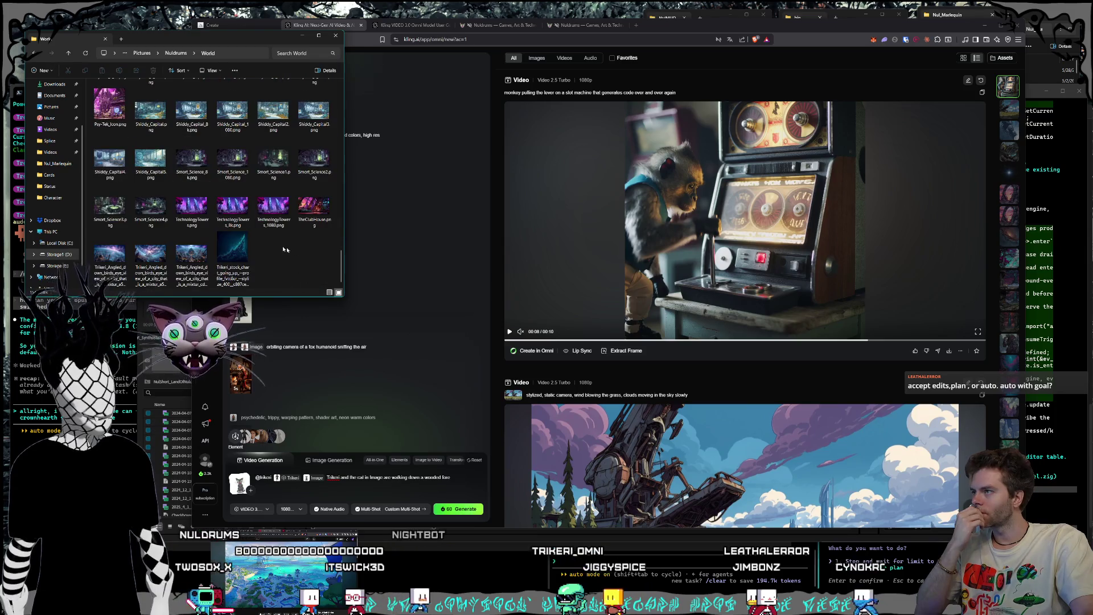
pyautogui.moveTo(347, 301); pyautogui.dragTo(411, 363)
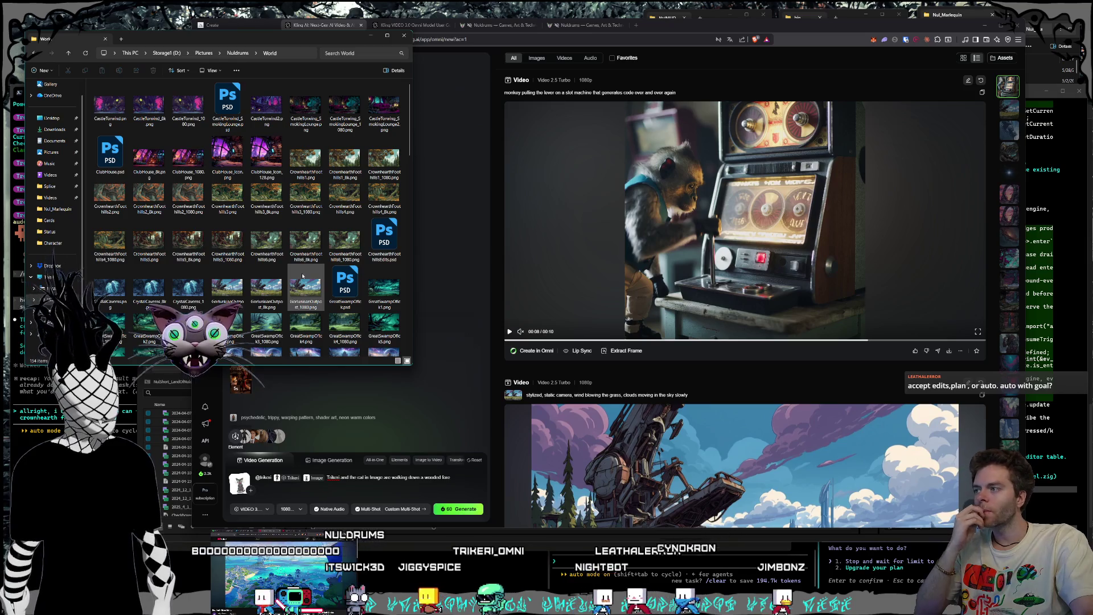
# Return to Nuldrums, open the Characters folder, and bring the terminal sessions forward
pyautogui.hotkey('alt', 'Left')
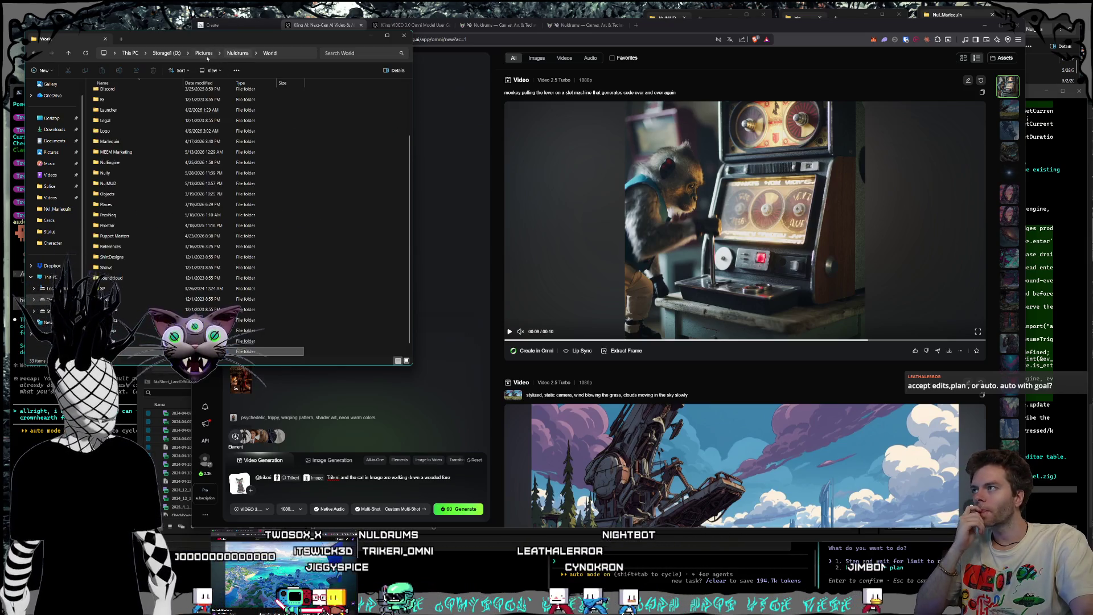
pyautogui.scroll(3, 161, 132)
pyautogui.doubleClick(108, 140)
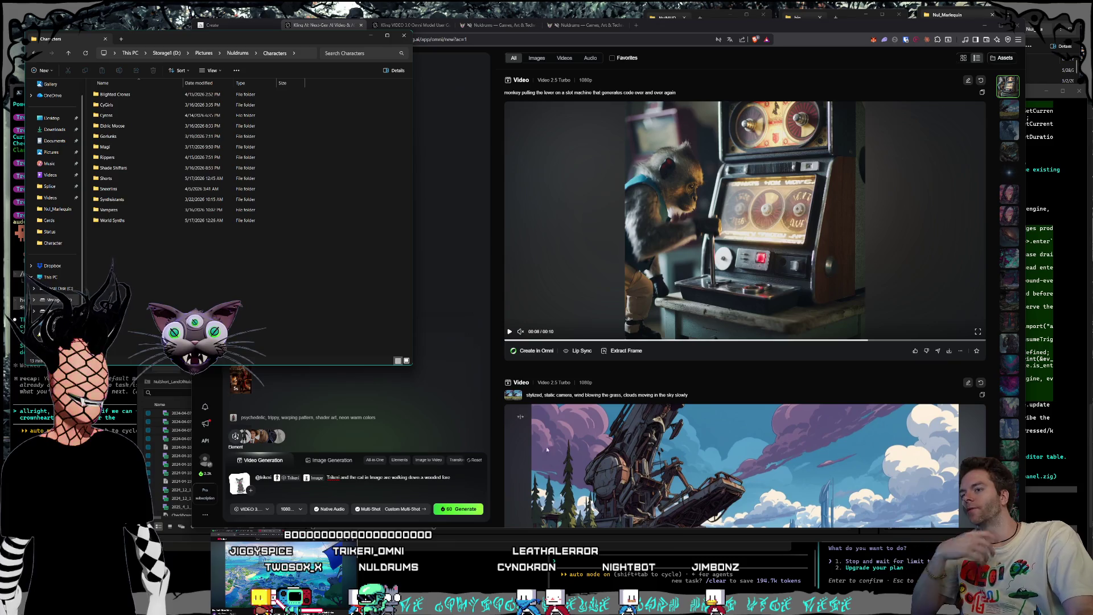
pyautogui.click(704, 575)
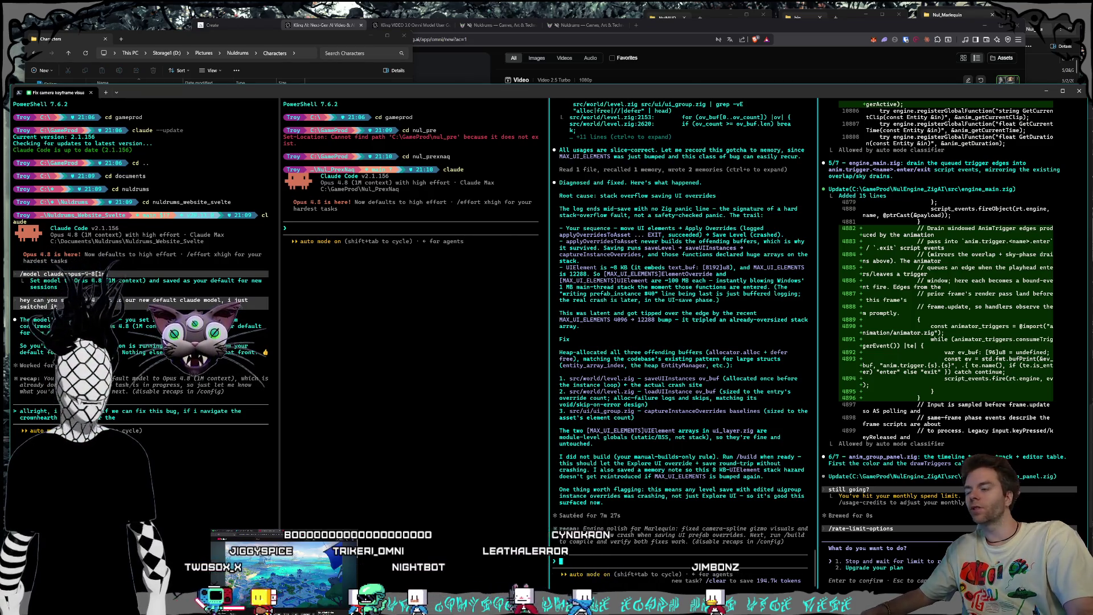
# Switch the third Claude session to auto mode and bring the Kling page back to the front
pyautogui.hotkey('shift', 'Tab')
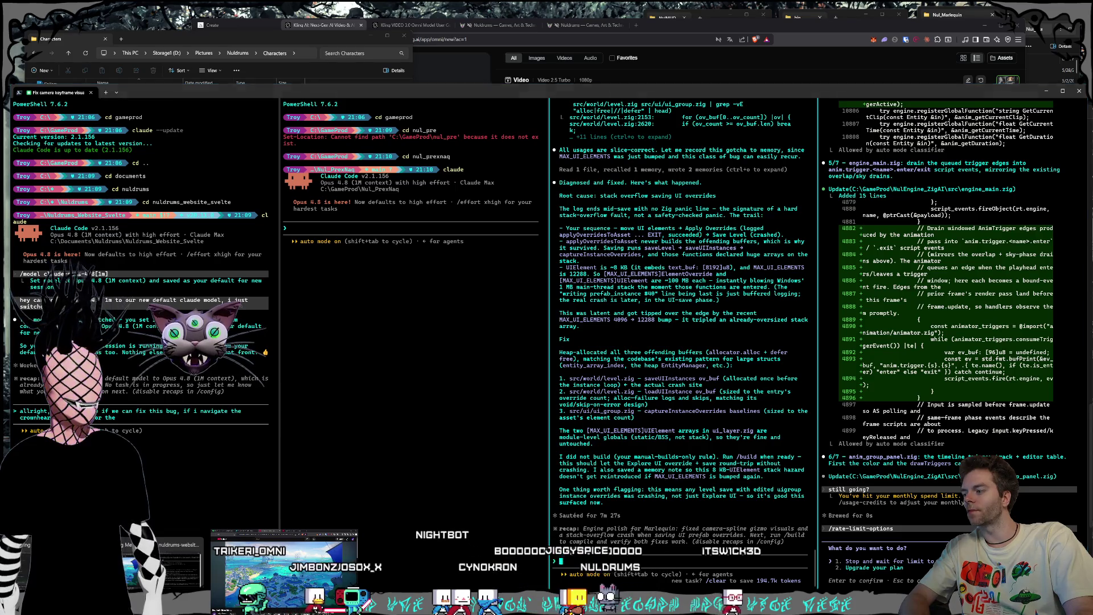
pyautogui.moveTo(197, 582)
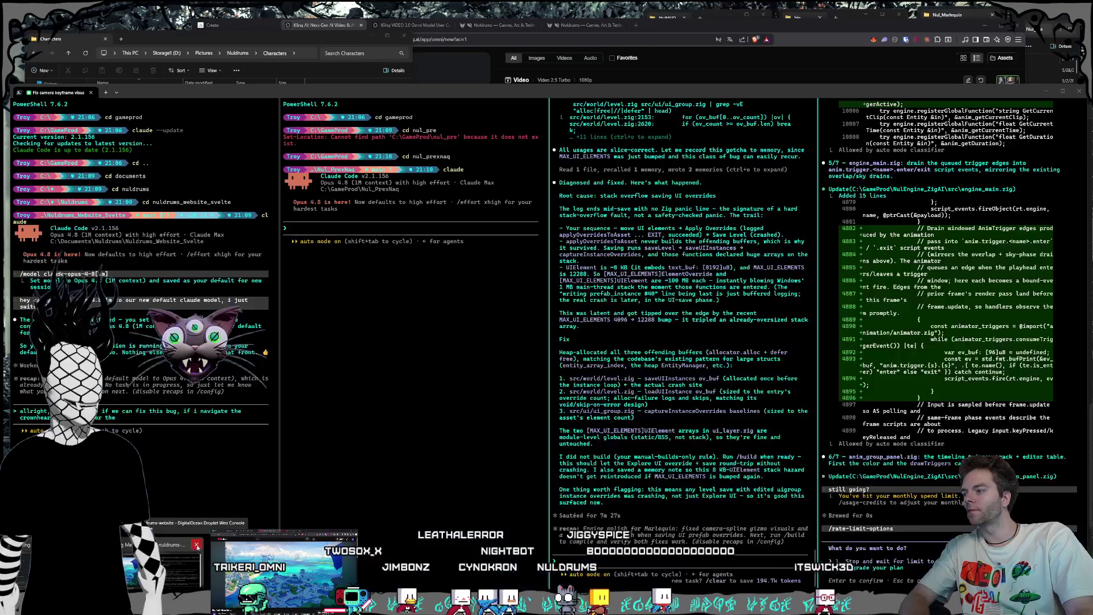
pyautogui.click(431, 522)
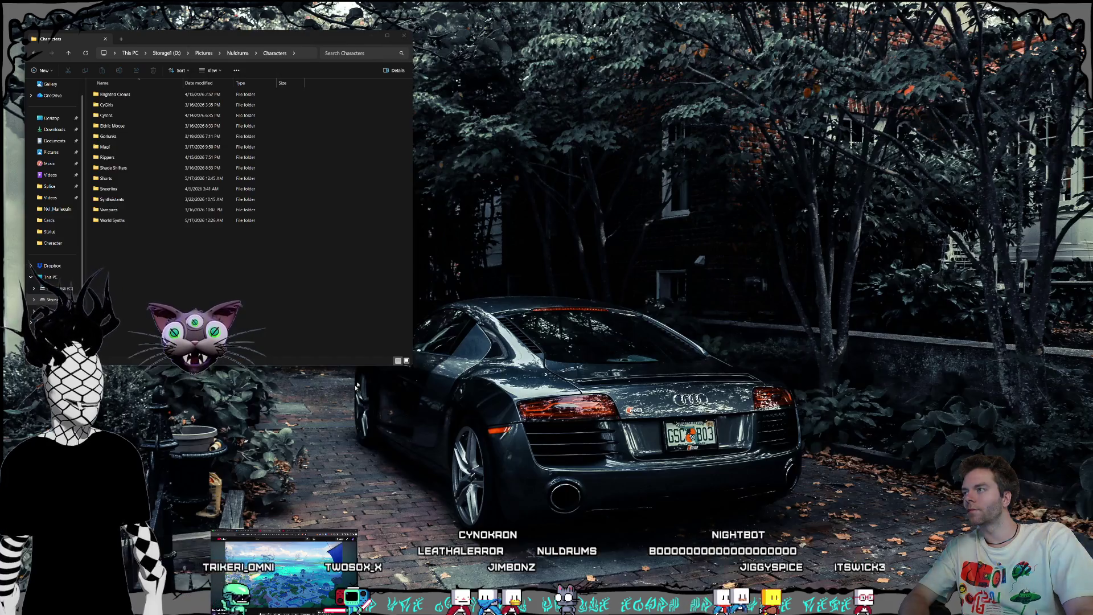
# In the Characters folder, open Shorts and then the Land Intro folder
pyautogui.click(228, 569)
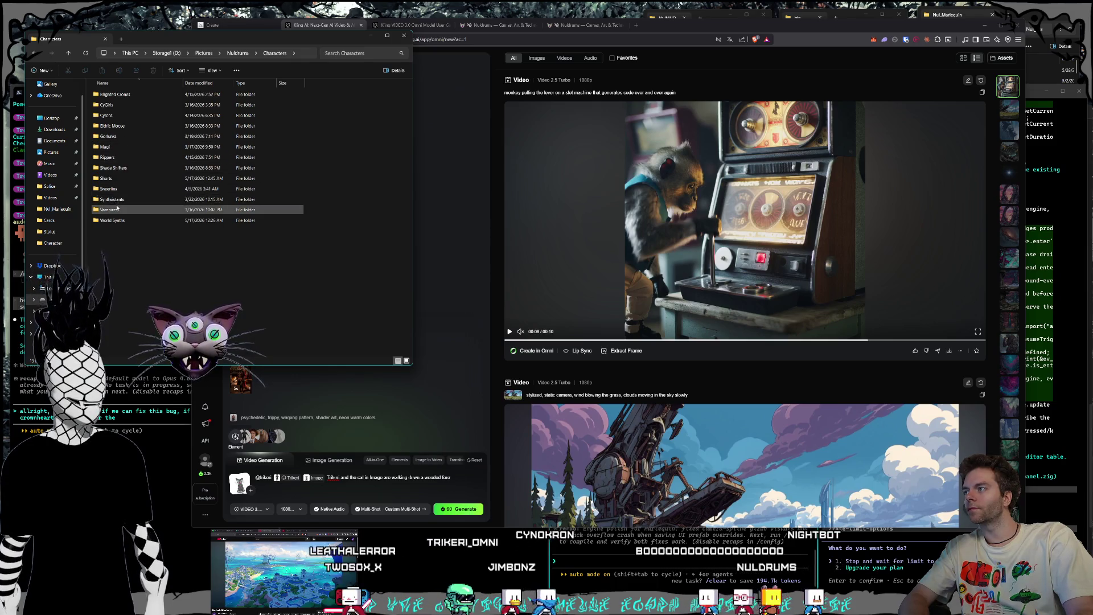
pyautogui.click(117, 137)
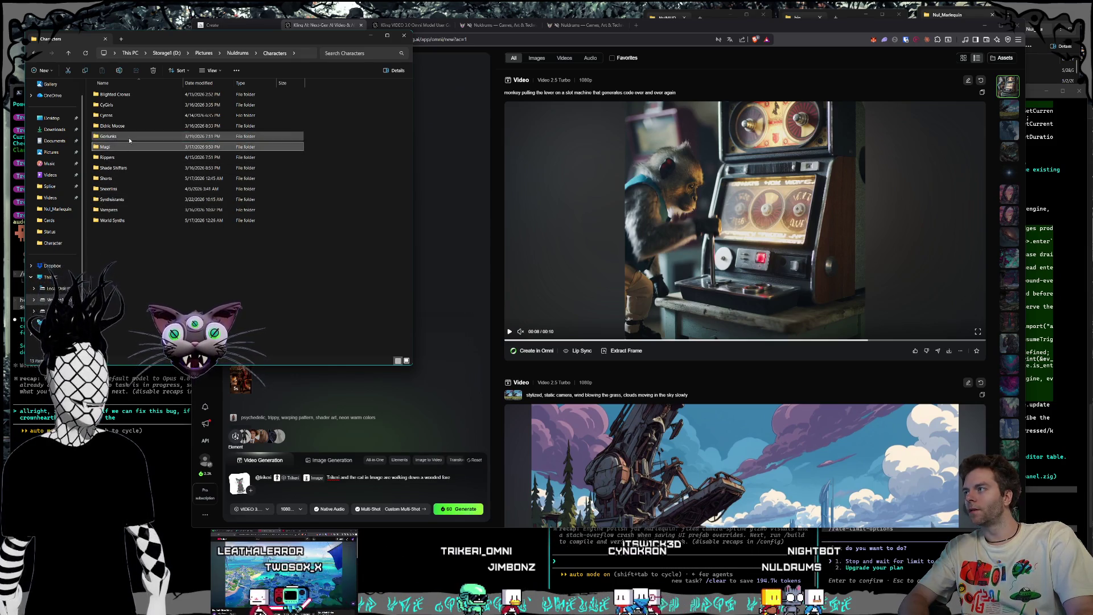
pyautogui.press('Down')
pyautogui.press('Down')
pyautogui.press('Down')
pyautogui.press('Down')
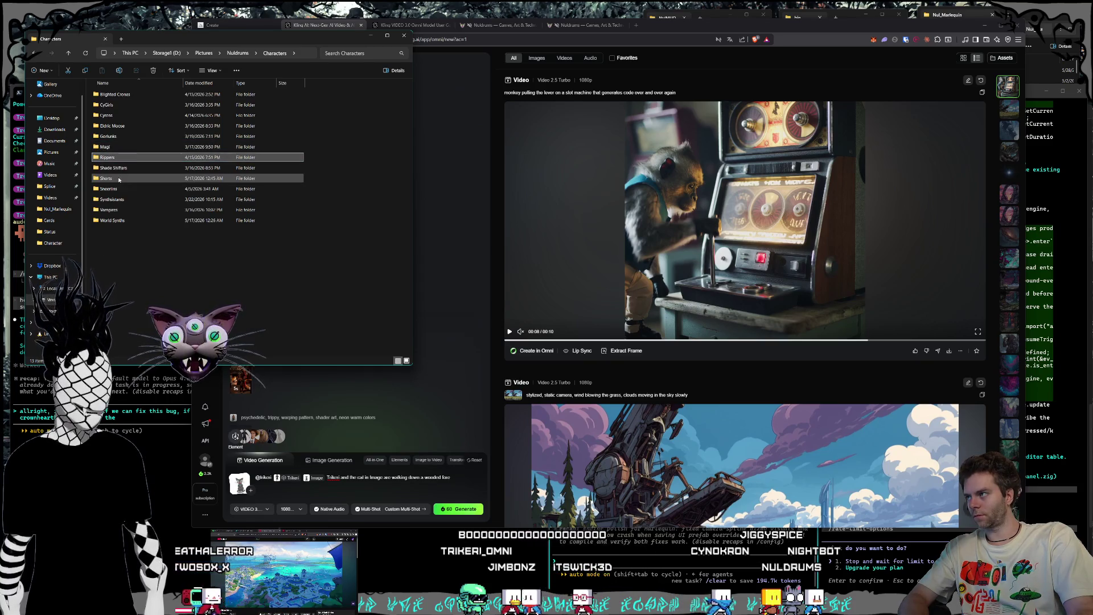
pyautogui.press('Return')
pyautogui.doubleClick(125, 125)
# Preview the magic mountains image full screen, then close it
pyautogui.click(229, 227)
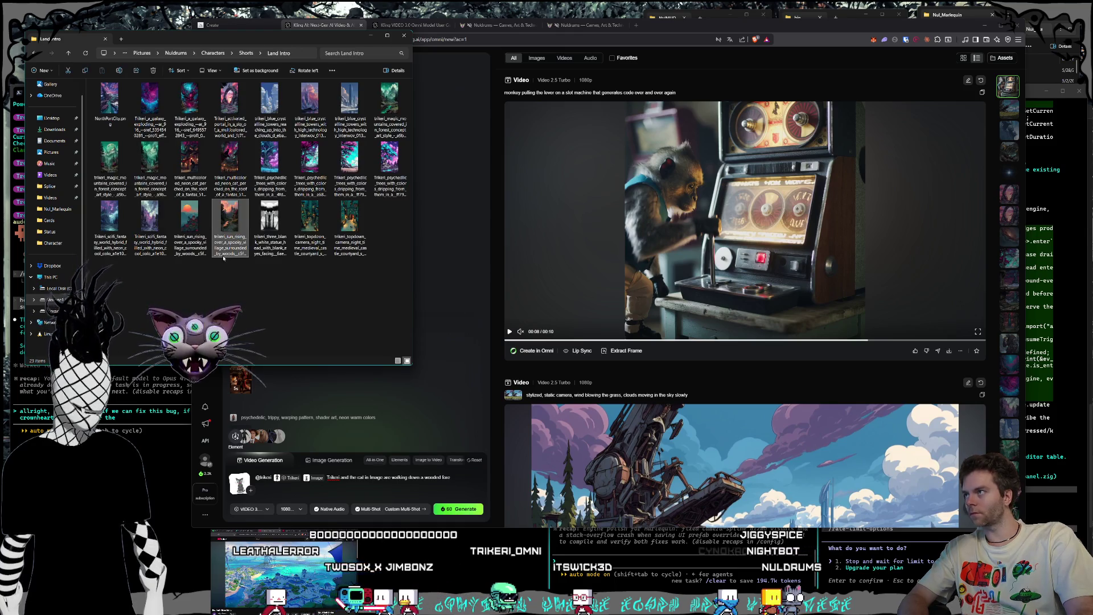
pyautogui.click(125, 178)
pyautogui.doubleClick(126, 178)
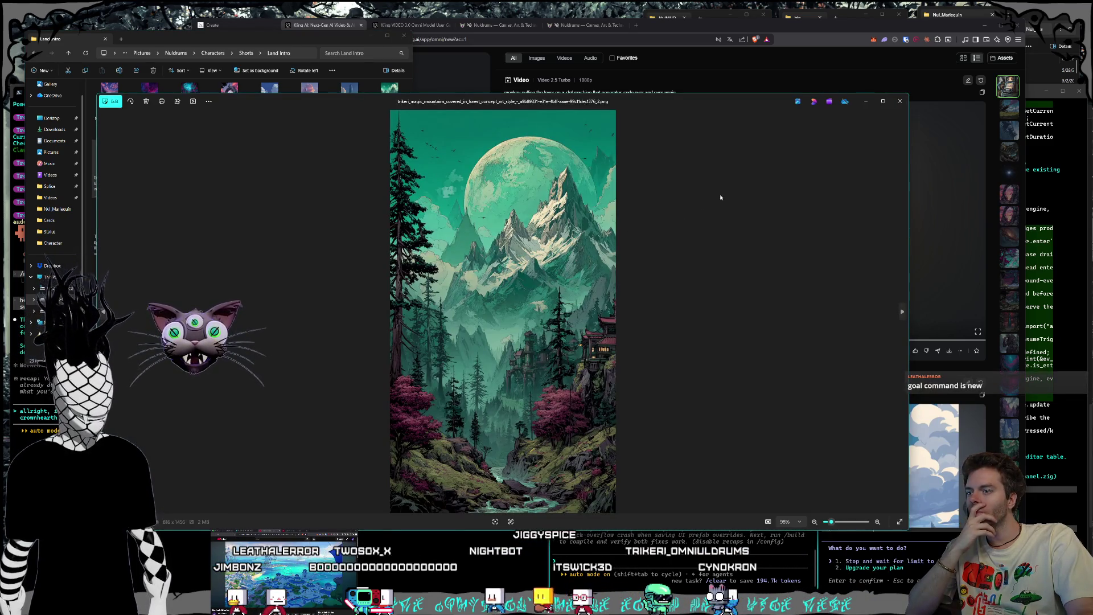
pyautogui.press('F11')
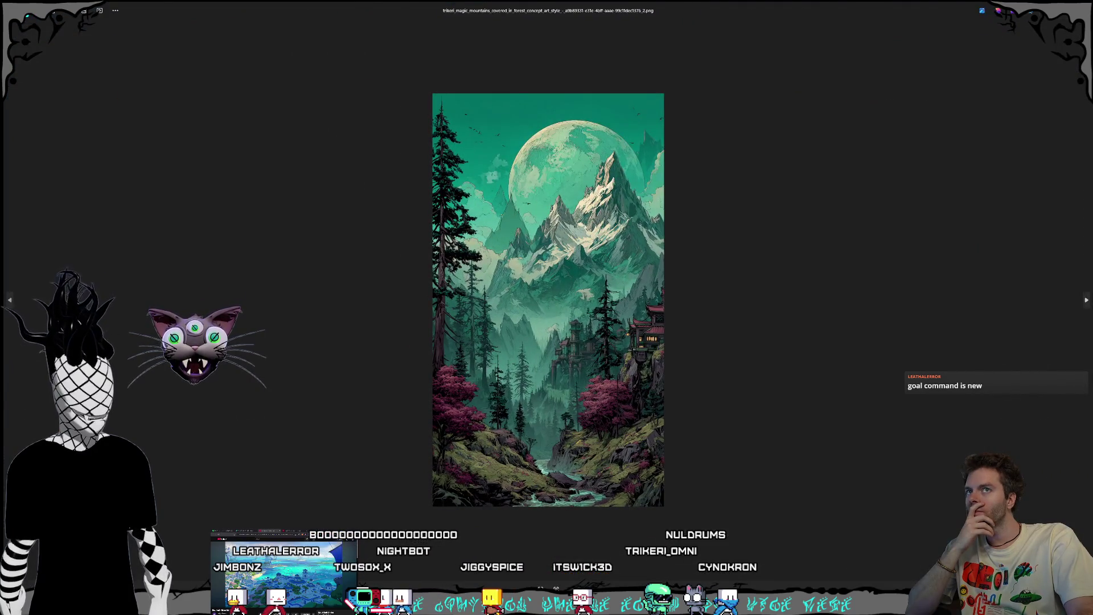
pyautogui.press('Escape')
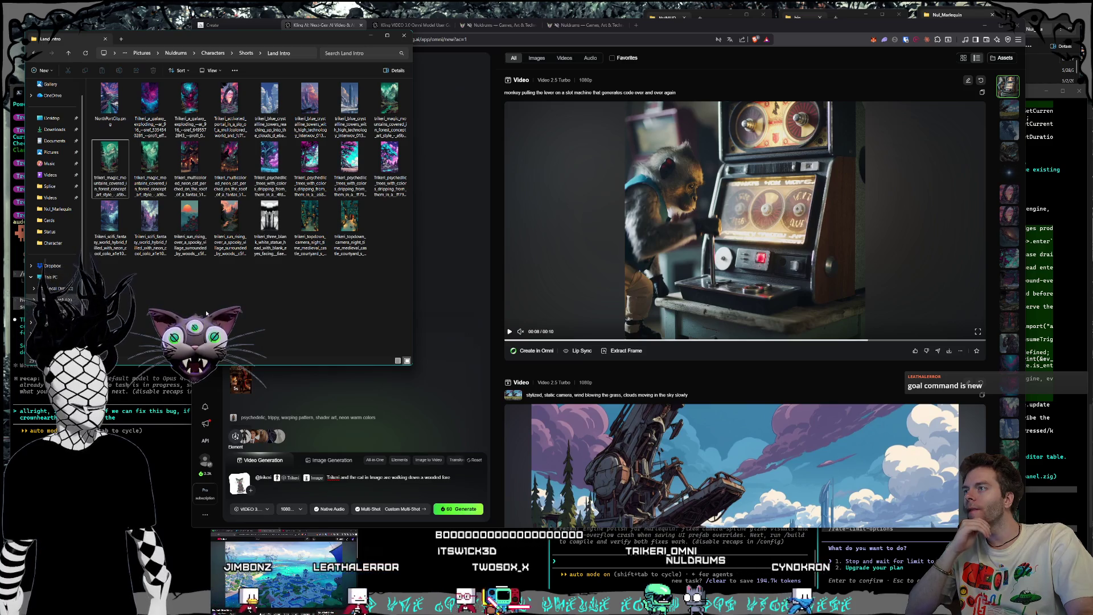
# Preview the psychedelic trees image full screen, then return to Photoshop
pyautogui.click(344, 178)
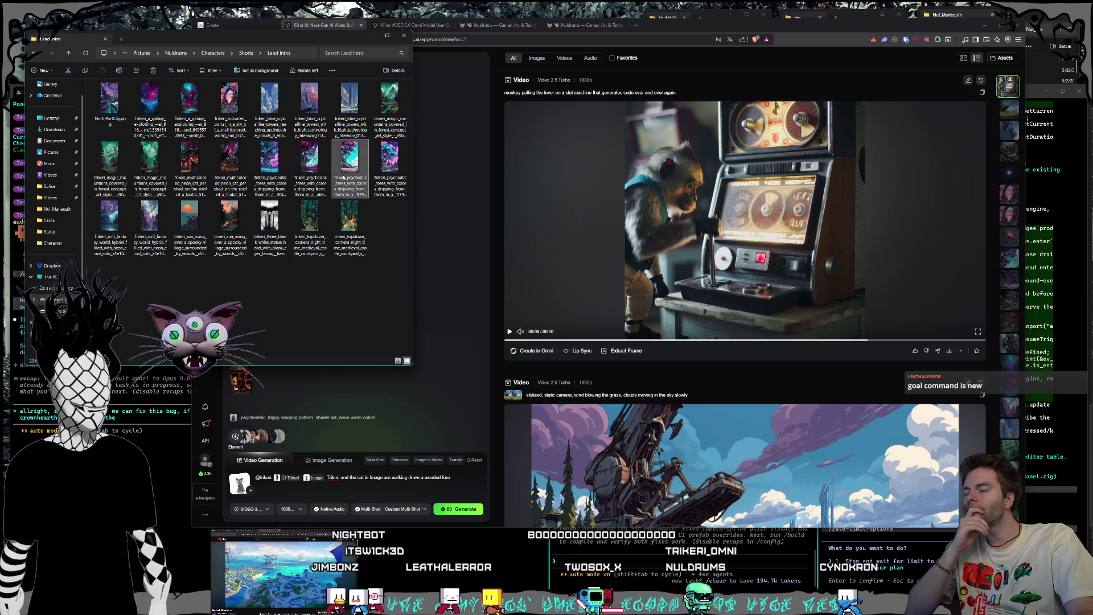
pyautogui.doubleClick(344, 178)
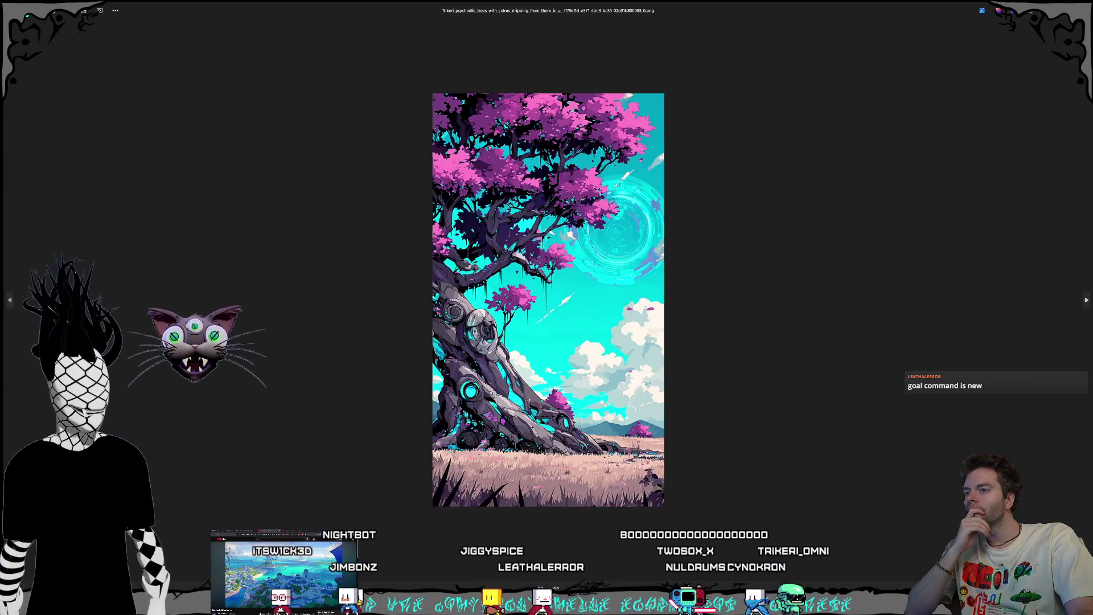
pyautogui.press('Escape')
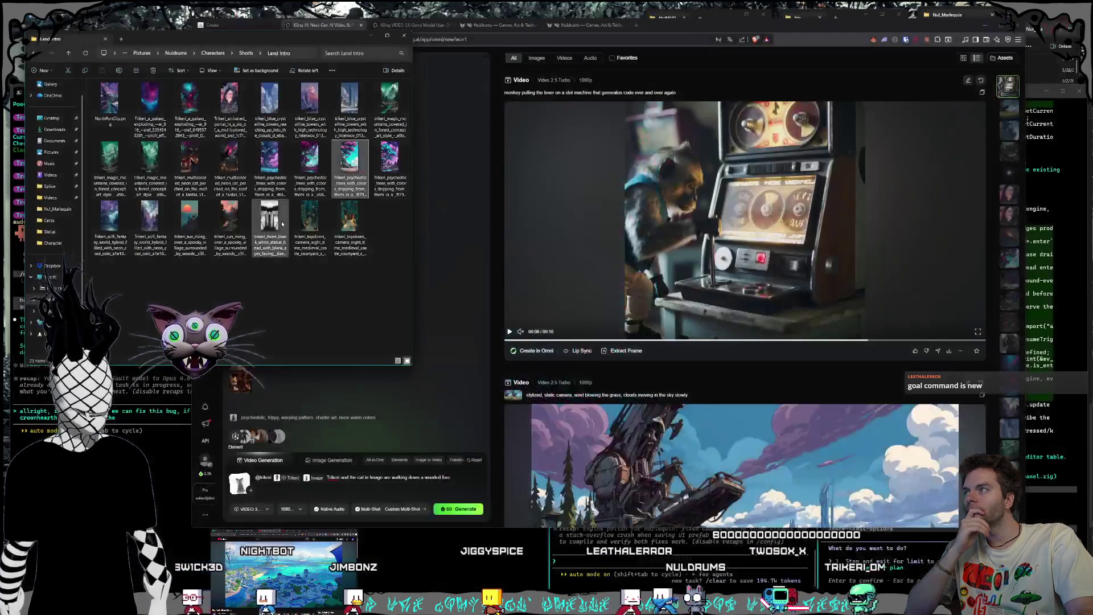
pyautogui.click(268, 278)
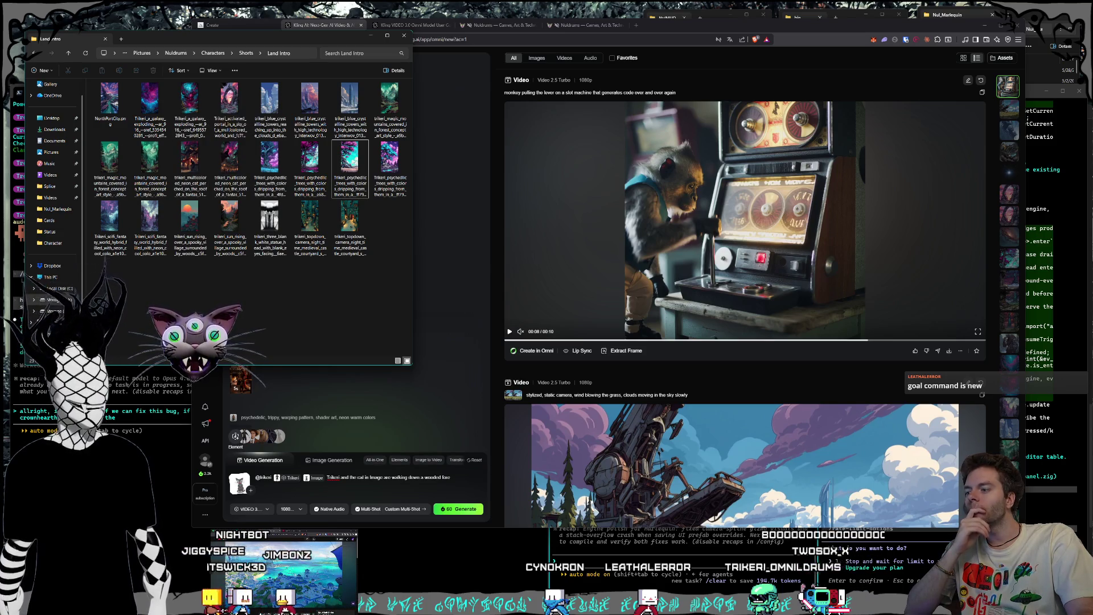
pyautogui.hotkey('alt', 'Tab')
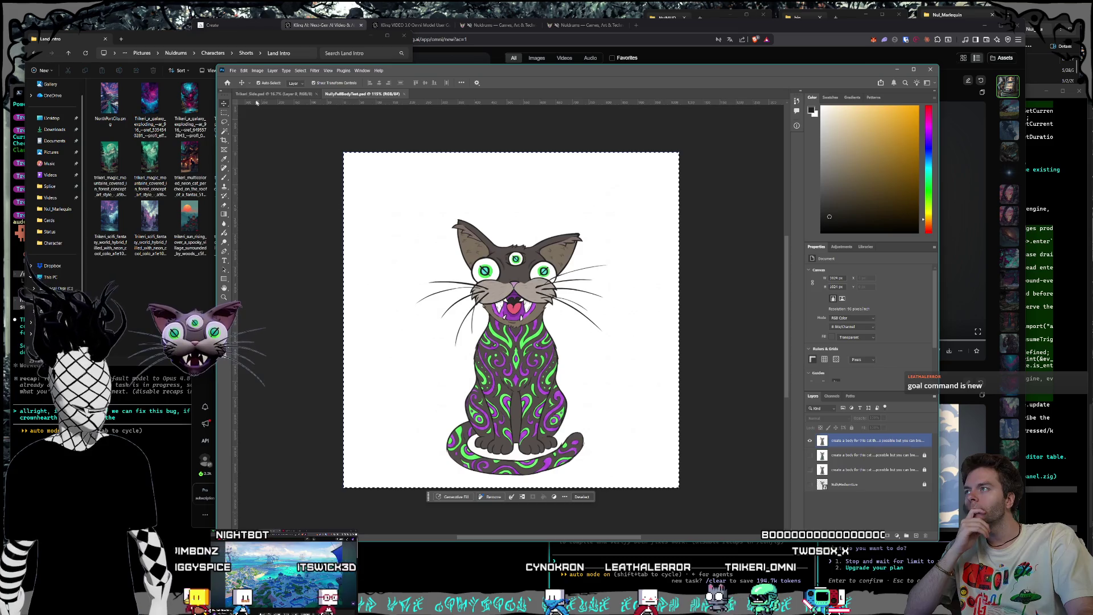
# Create a new 1920×1080 document from the 1080p landscape preset
pyautogui.click(231, 70)
pyautogui.click(231, 70)
pyautogui.click(232, 70)
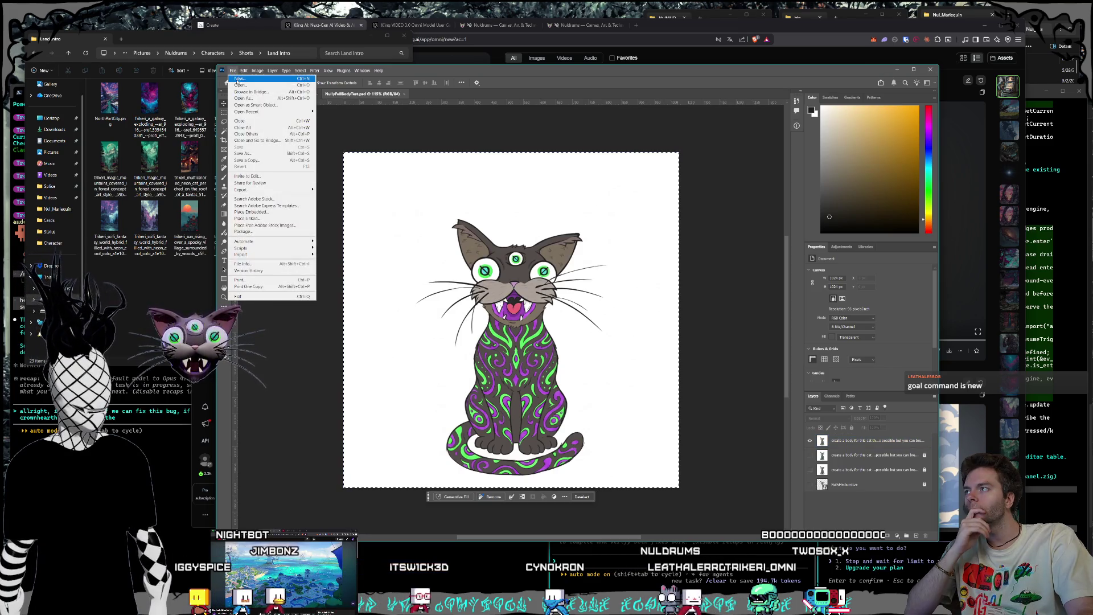
pyautogui.click(232, 70)
pyautogui.hotkey('ctrl', 'n')
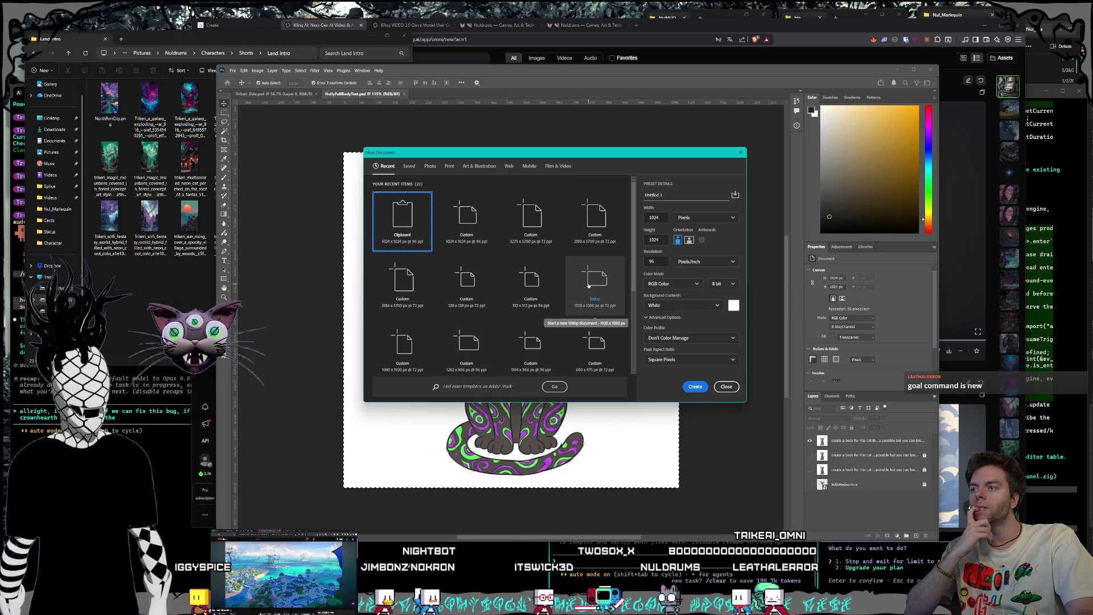
pyautogui.click(592, 282)
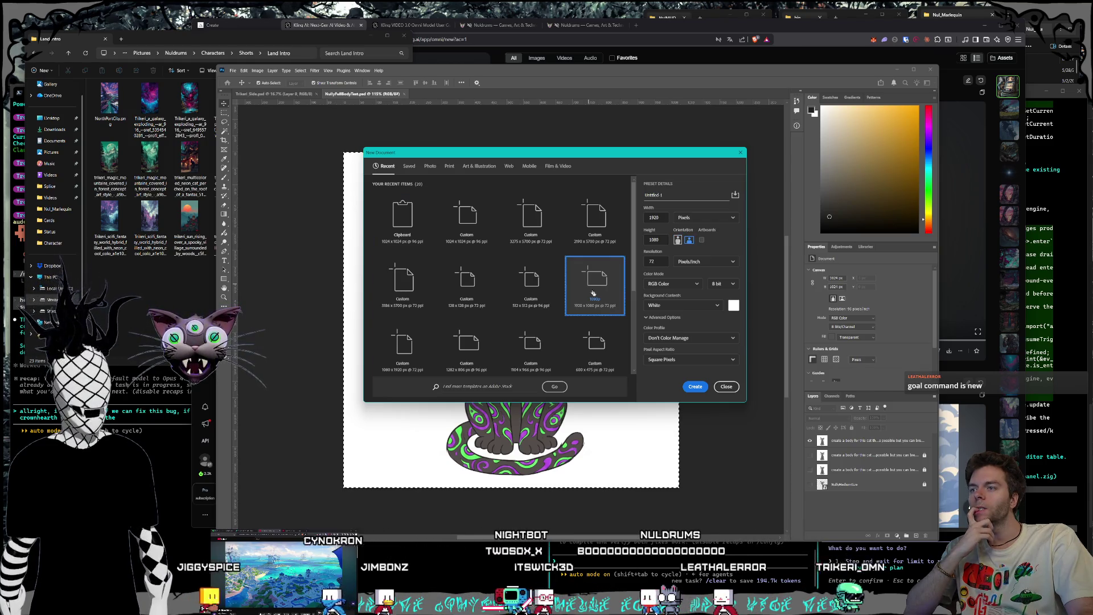
pyautogui.click(695, 387)
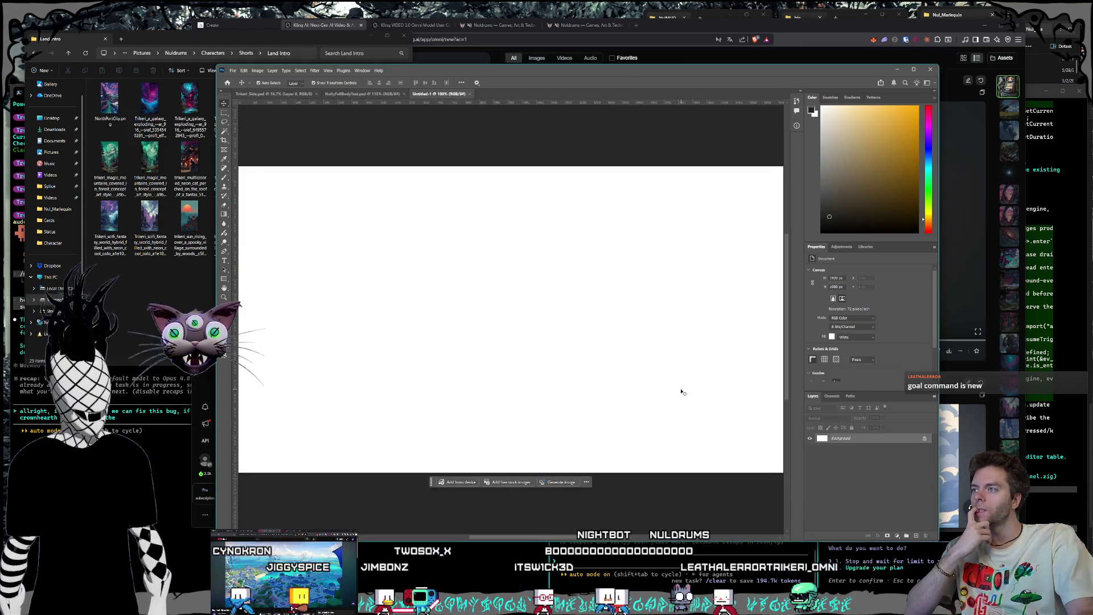
# Create another new document from the 1080×1920 portrait preset
pyautogui.click(236, 72)
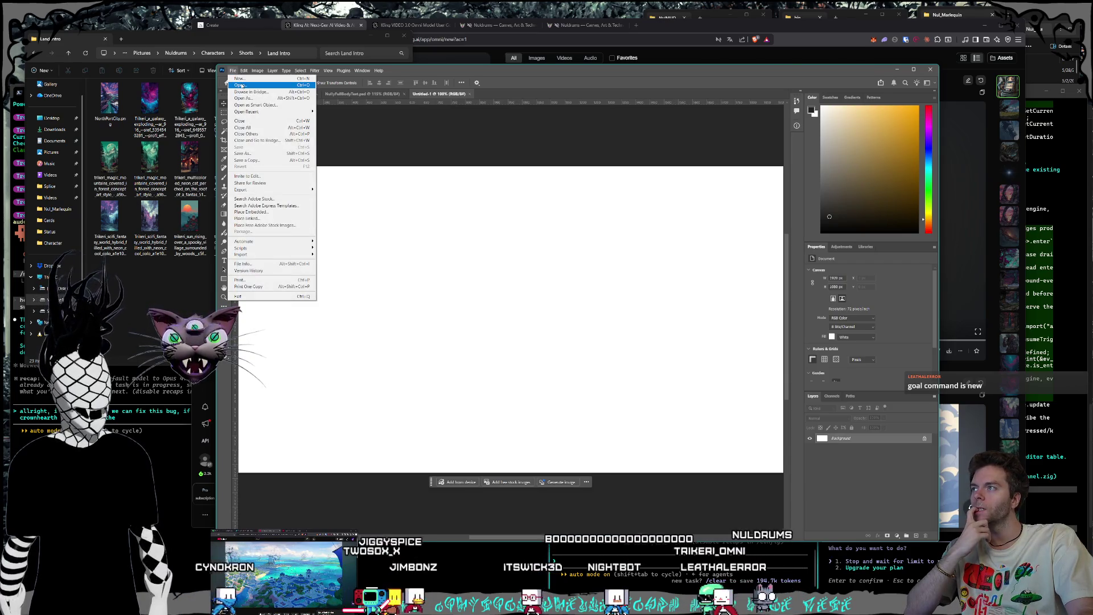
pyautogui.click(236, 72)
pyautogui.click(233, 70)
pyautogui.click(239, 79)
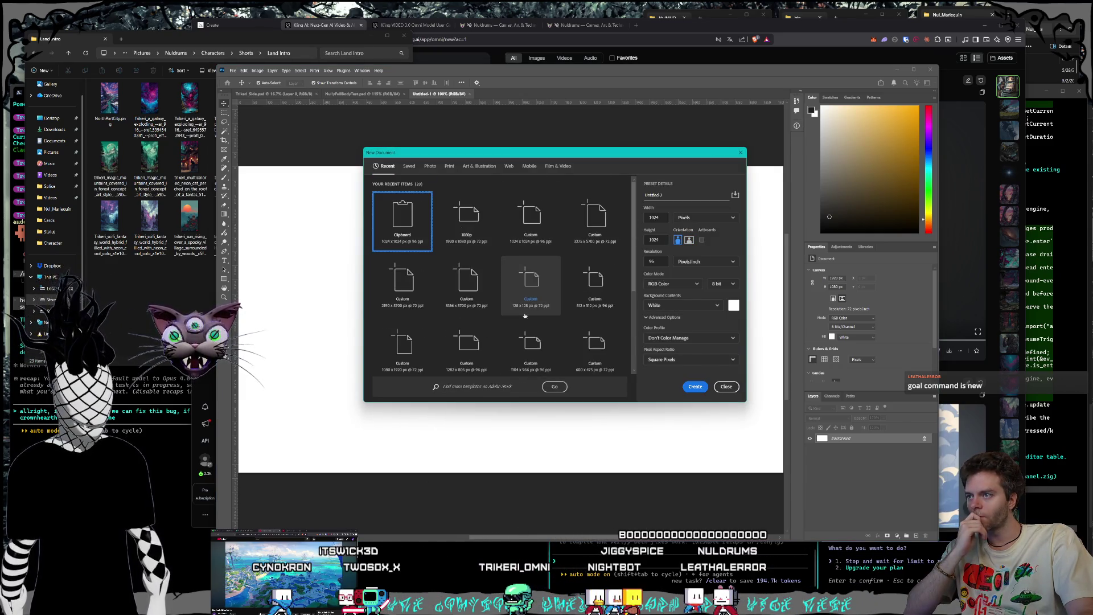
pyautogui.click(418, 355)
pyautogui.click(685, 387)
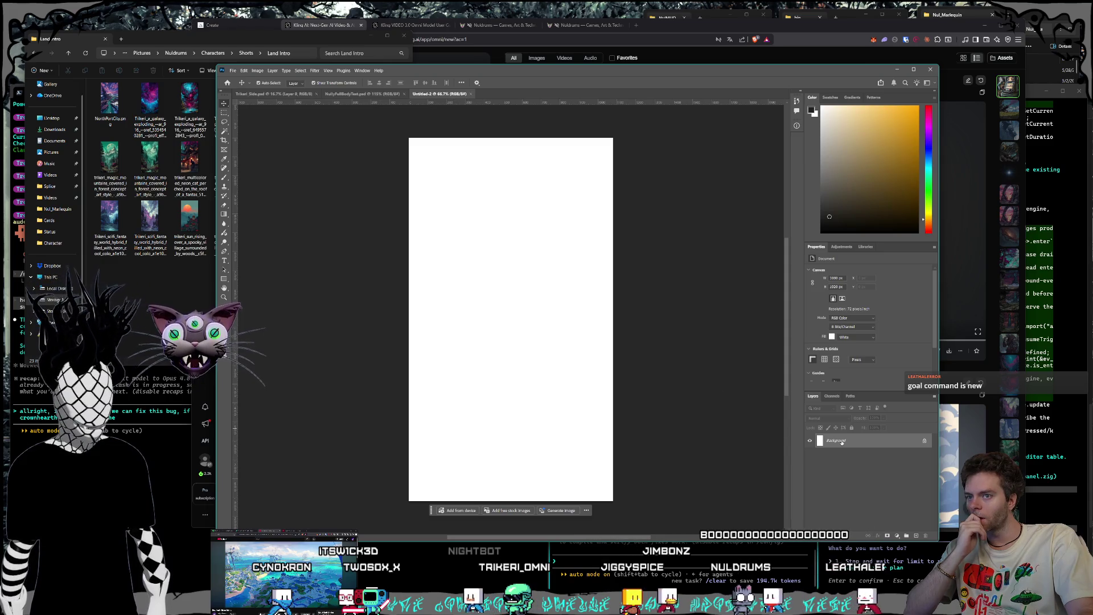
# Convert the white background into an editable Layer 0
pyautogui.hotkey('ctrl', 'shift', 'n')
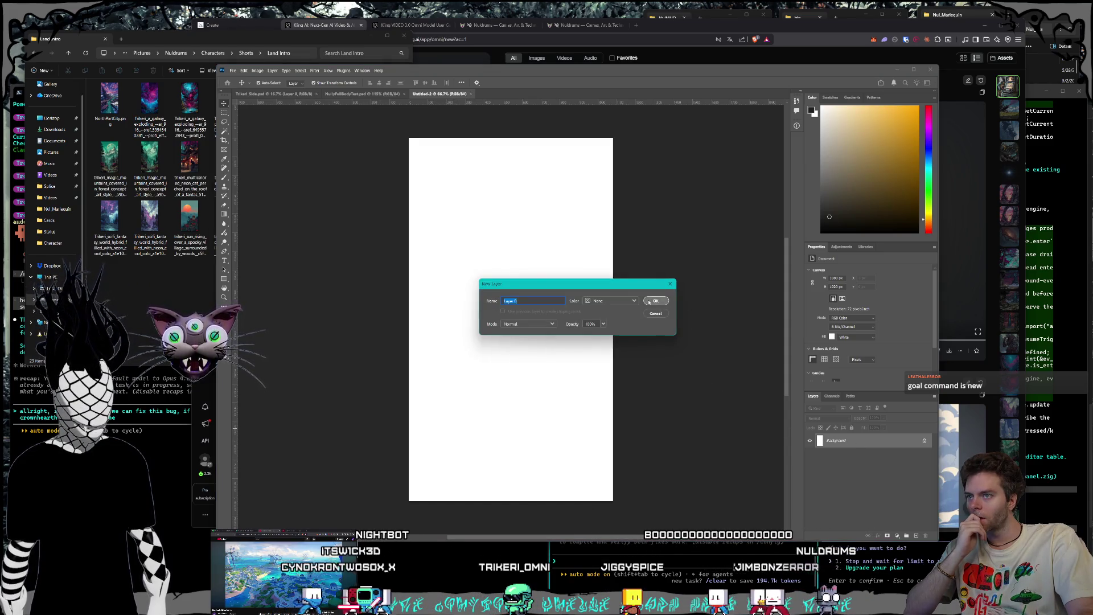
pyautogui.press('Return')
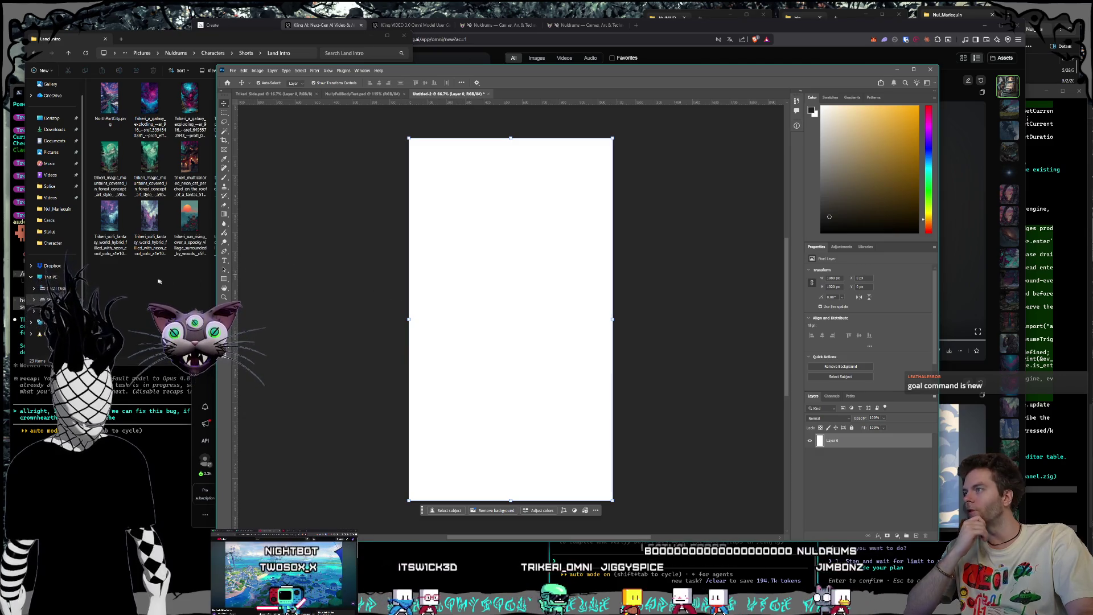
pyautogui.hotkey('alt', 'Tab')
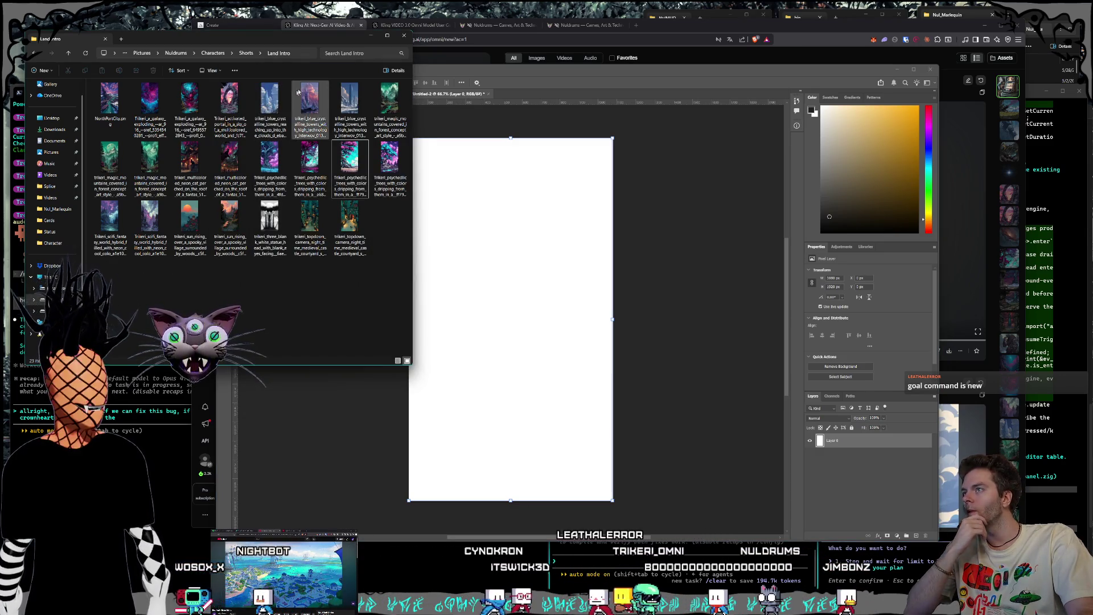
# Go up through Shorts to Nuldrums and open the World image folder
pyautogui.click(250, 56)
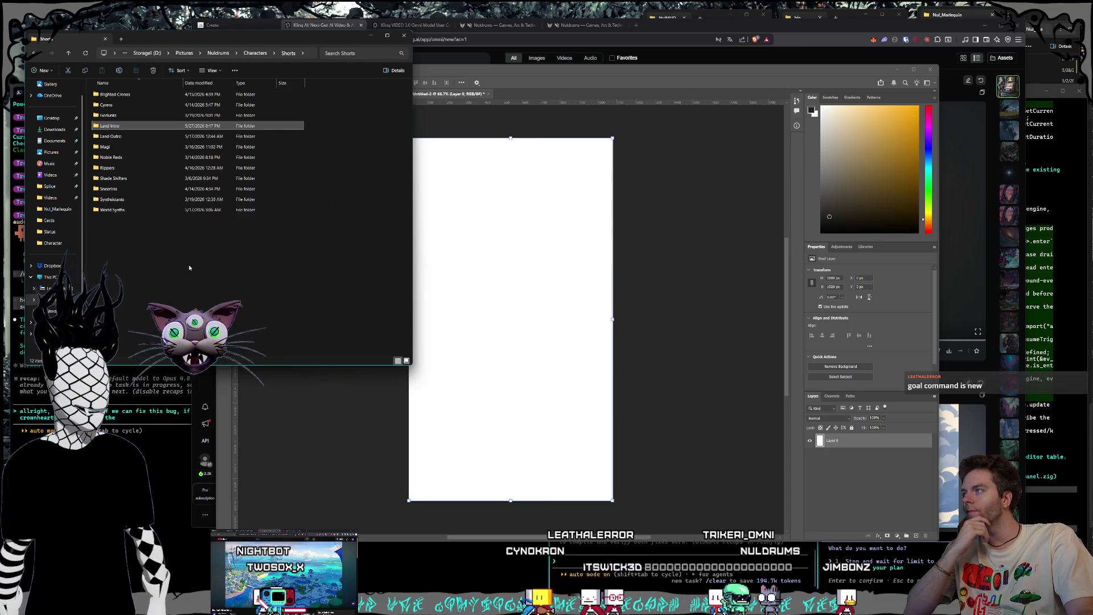
pyautogui.click(218, 52)
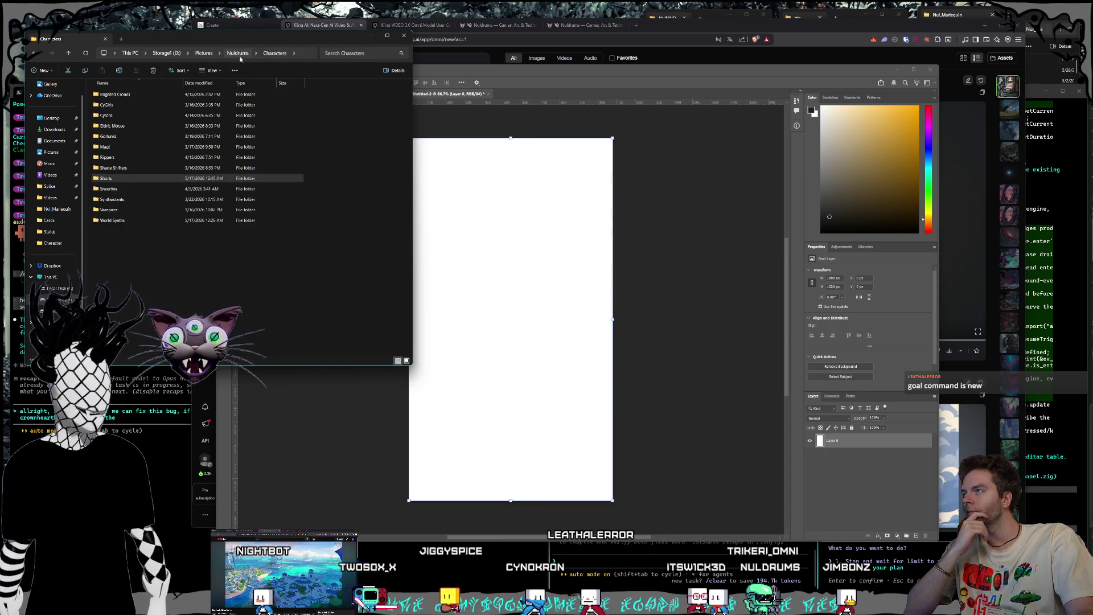
pyautogui.scroll(-3, 147, 250)
pyautogui.doubleClick(141, 341)
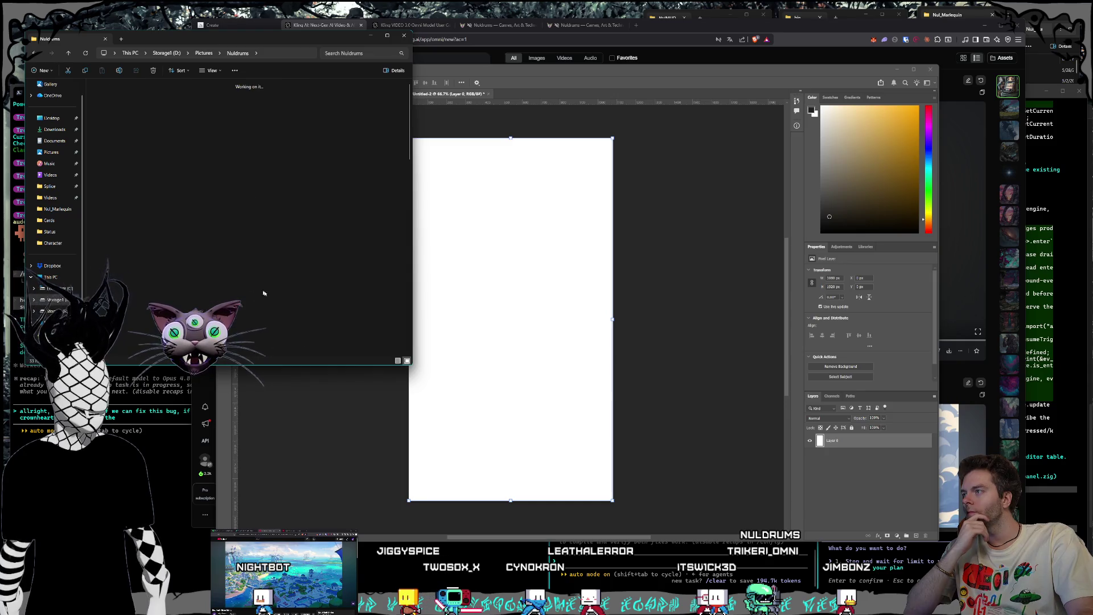
pyautogui.scroll(-15, 302, 192)
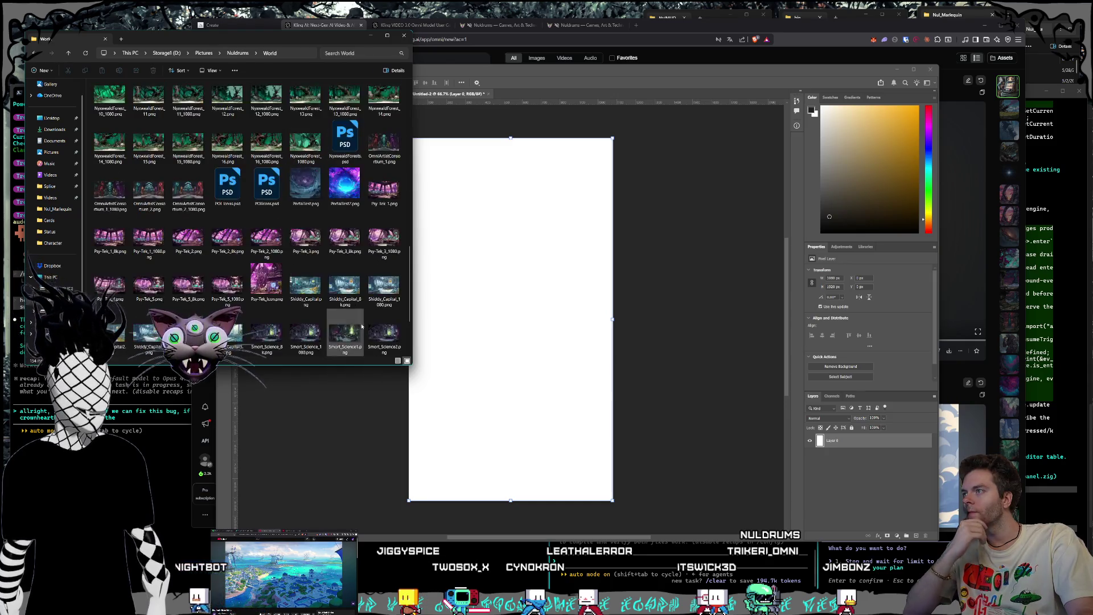
# Browse the NyxwealdForest images full screen, including NyxwealdForest_13_1080 and _12_1080, then close the viewer
pyautogui.doubleClick(269, 142)
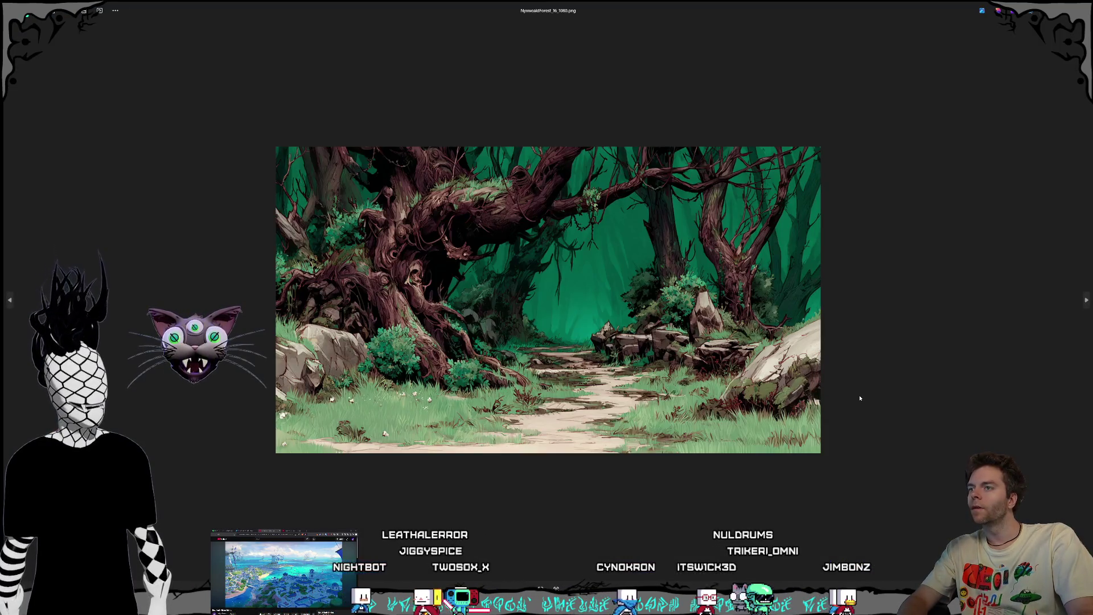
pyautogui.press('Left')
pyautogui.press('Left')
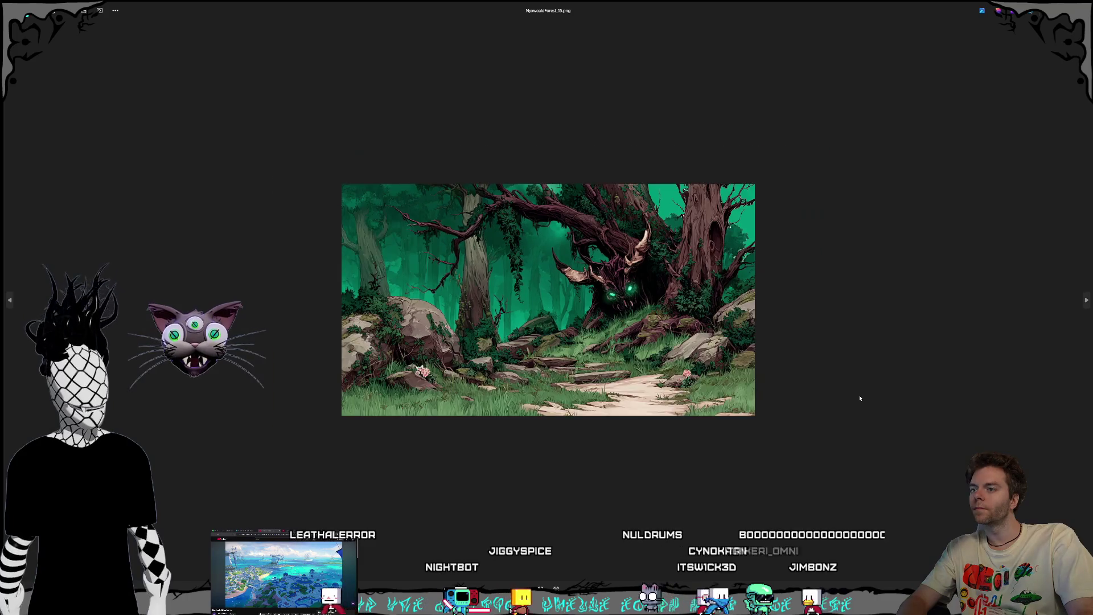
pyautogui.press('Left')
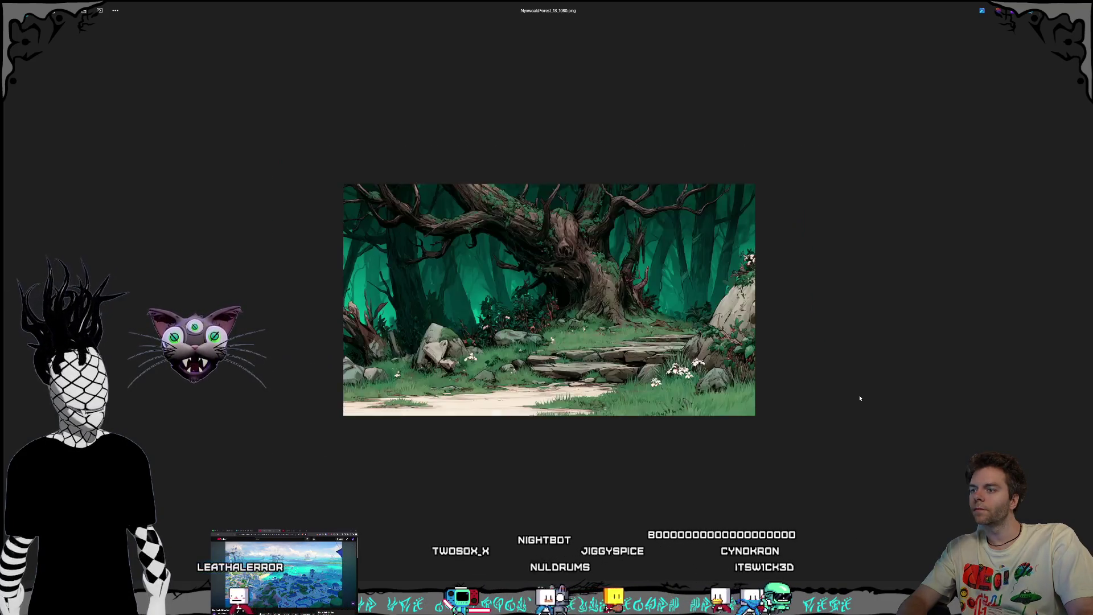
pyautogui.press('Left')
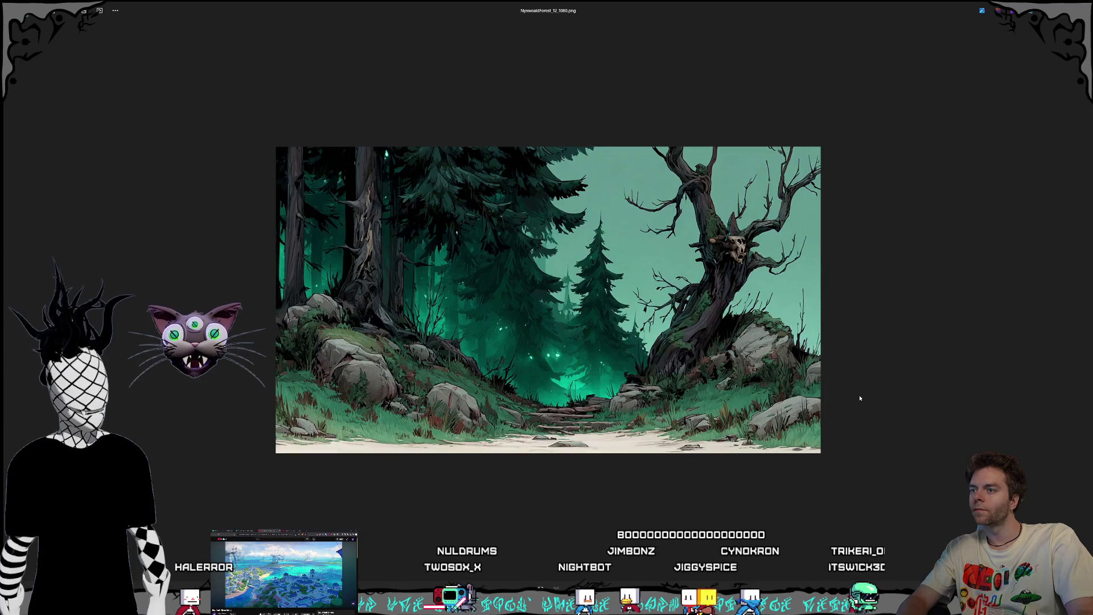
pyautogui.press('Left')
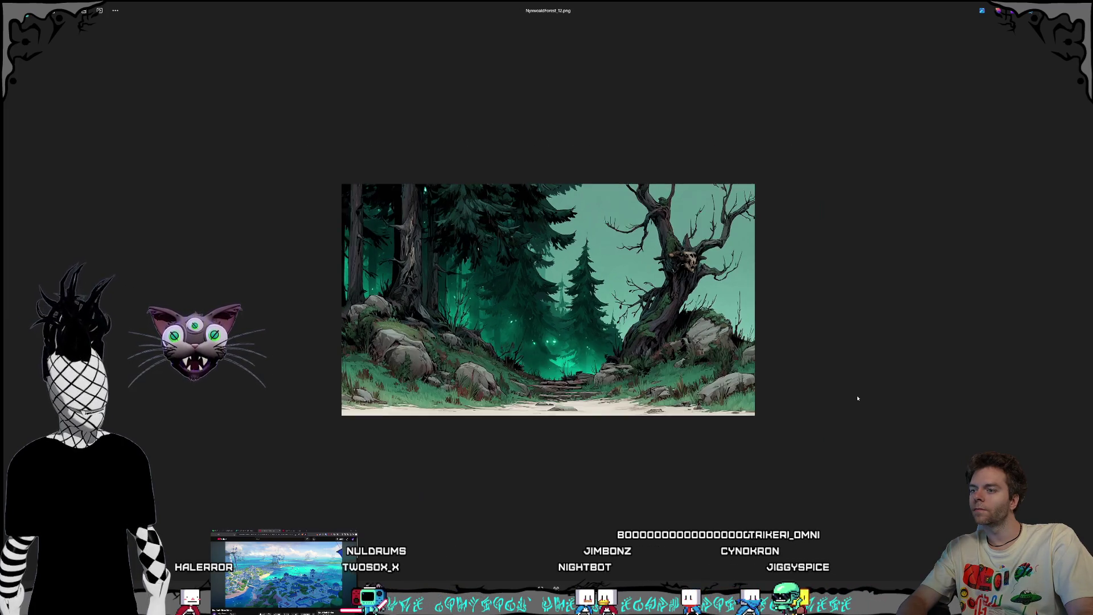
pyautogui.press('Left')
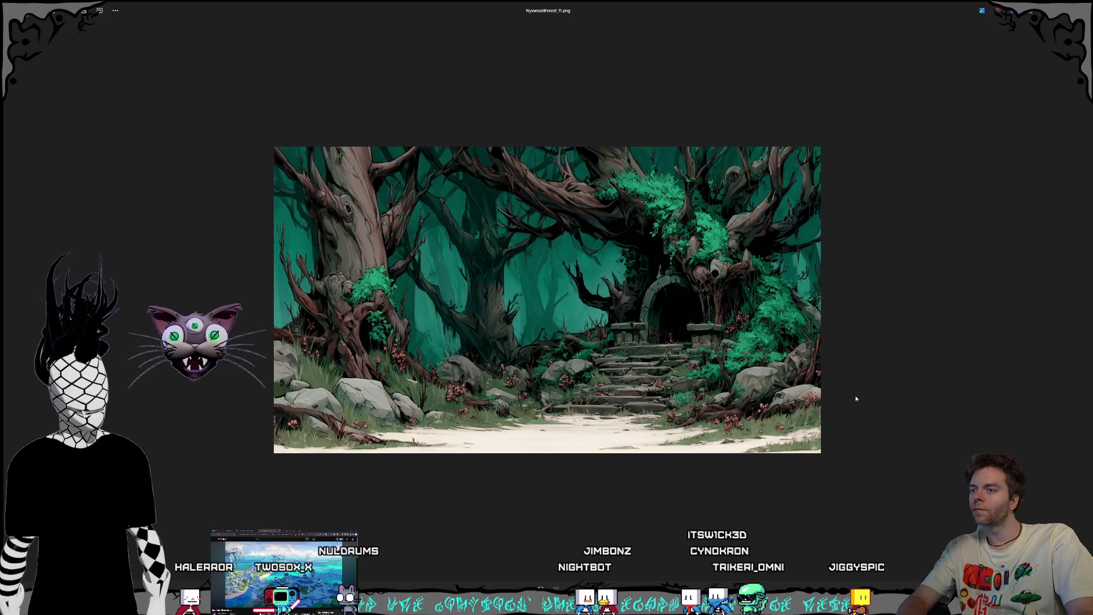
pyautogui.press('Left')
pyautogui.press('Left')
pyautogui.press('Left')
pyautogui.press('Left')
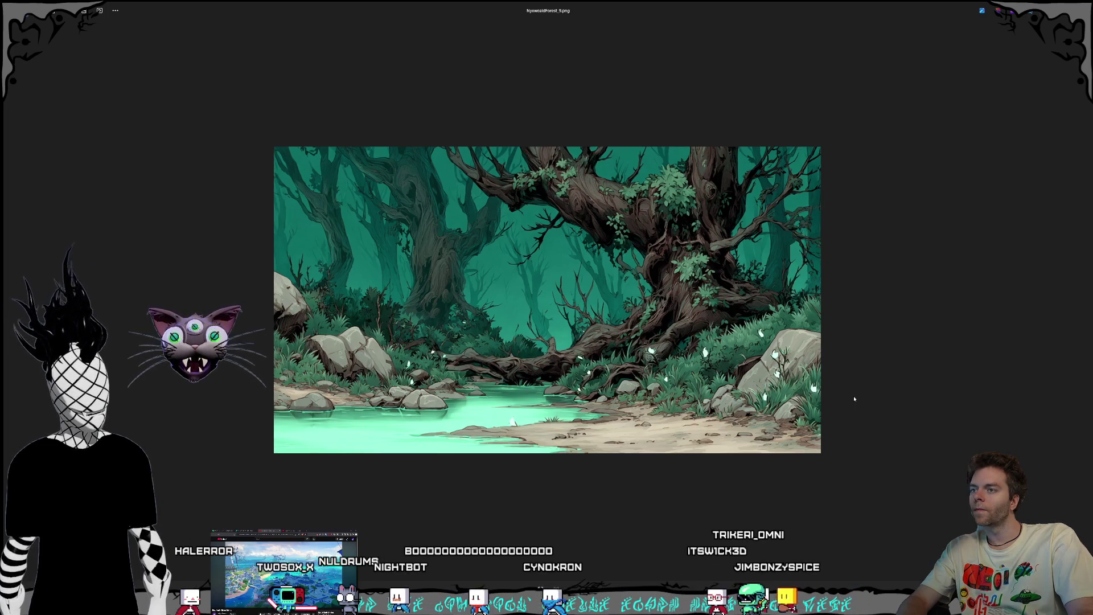
pyautogui.press('Left')
pyautogui.press('Left')
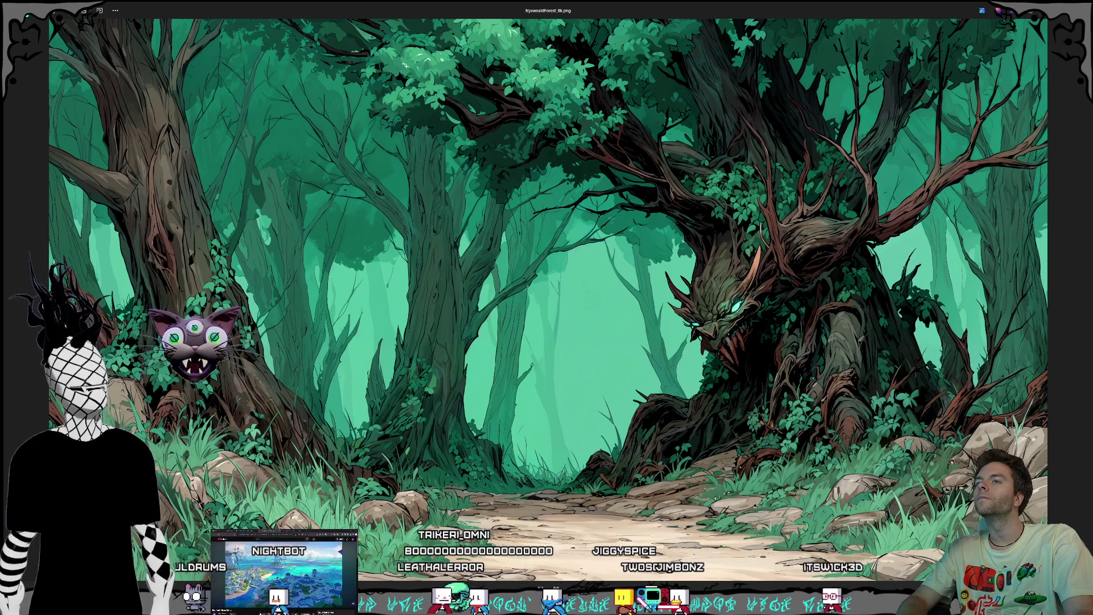
pyautogui.press('Escape')
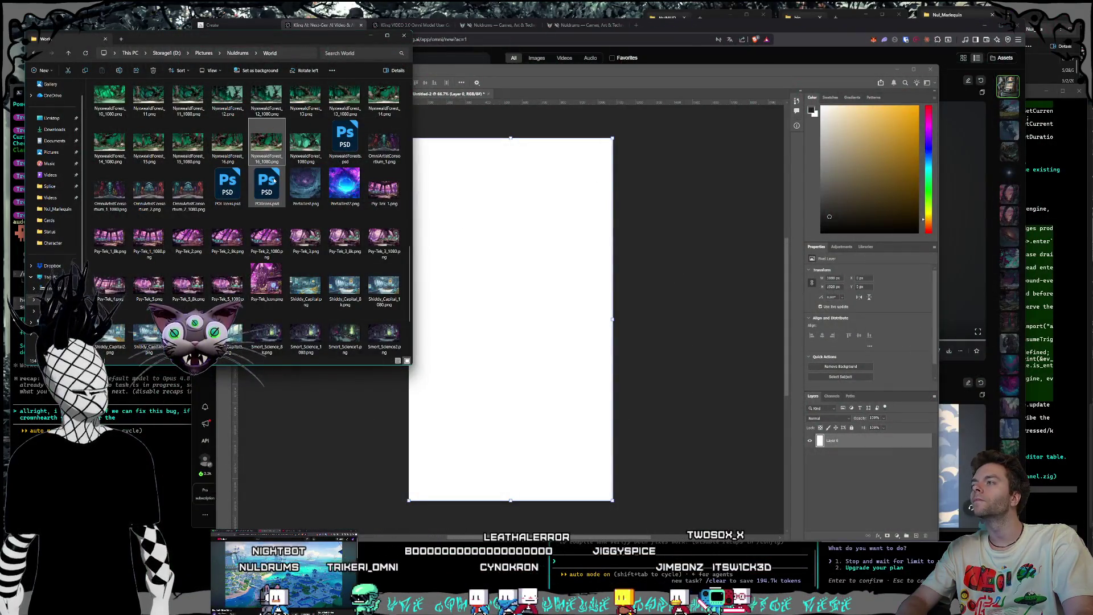
# Preview NyxwealdForest_8k.png and GorlunkianOutpost_1080.png full screen, closing each afterward
pyautogui.scroll(3, 274, 163)
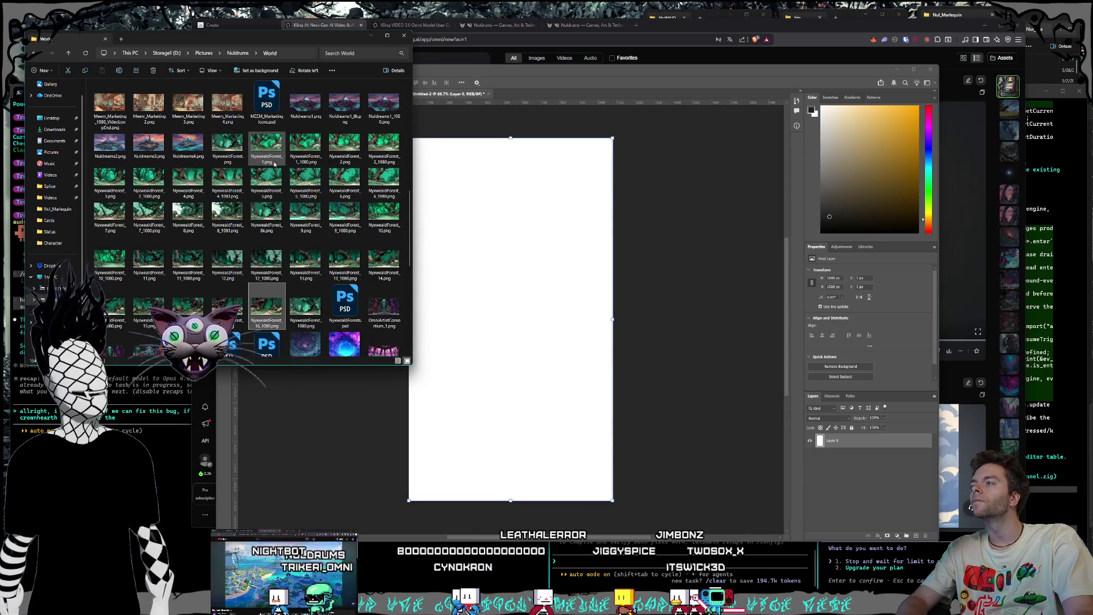
pyautogui.doubleClick(267, 215)
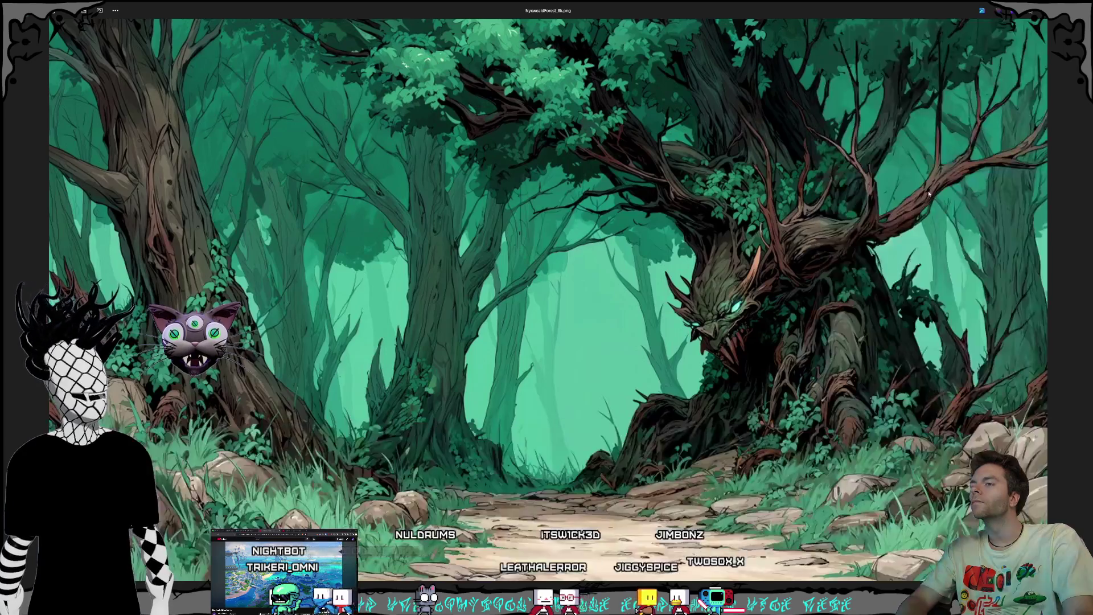
pyautogui.press('Escape')
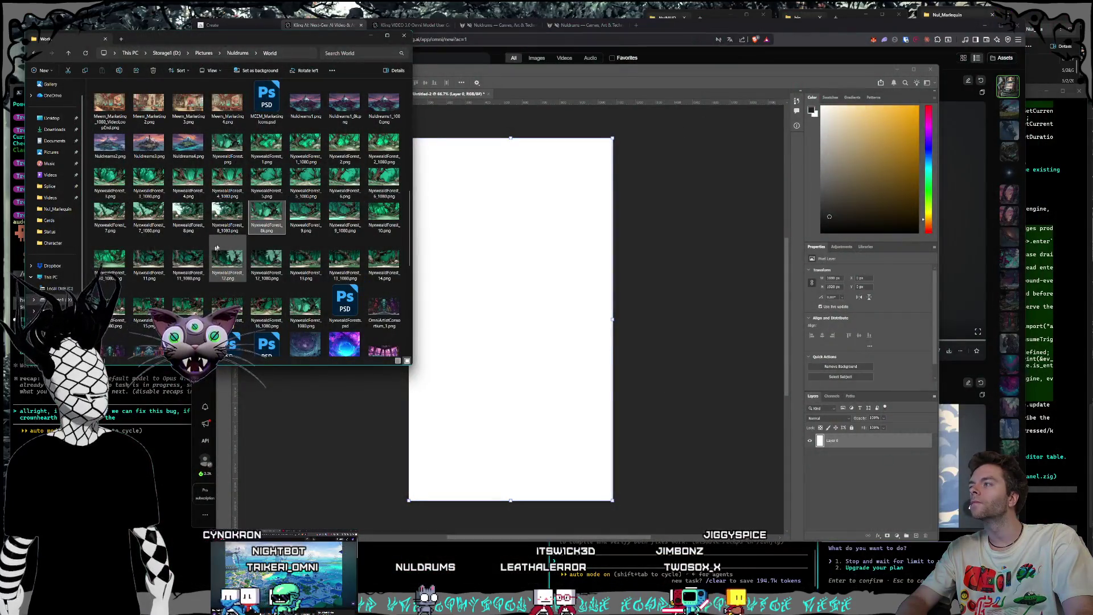
pyautogui.scroll(3, 275, 226)
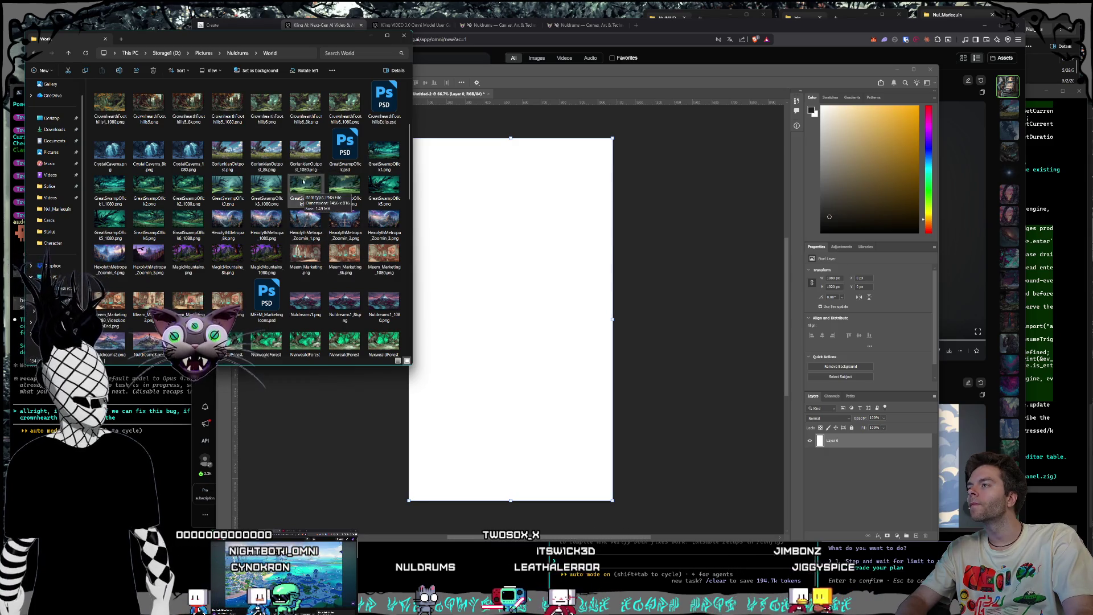
pyautogui.doubleClick(301, 157)
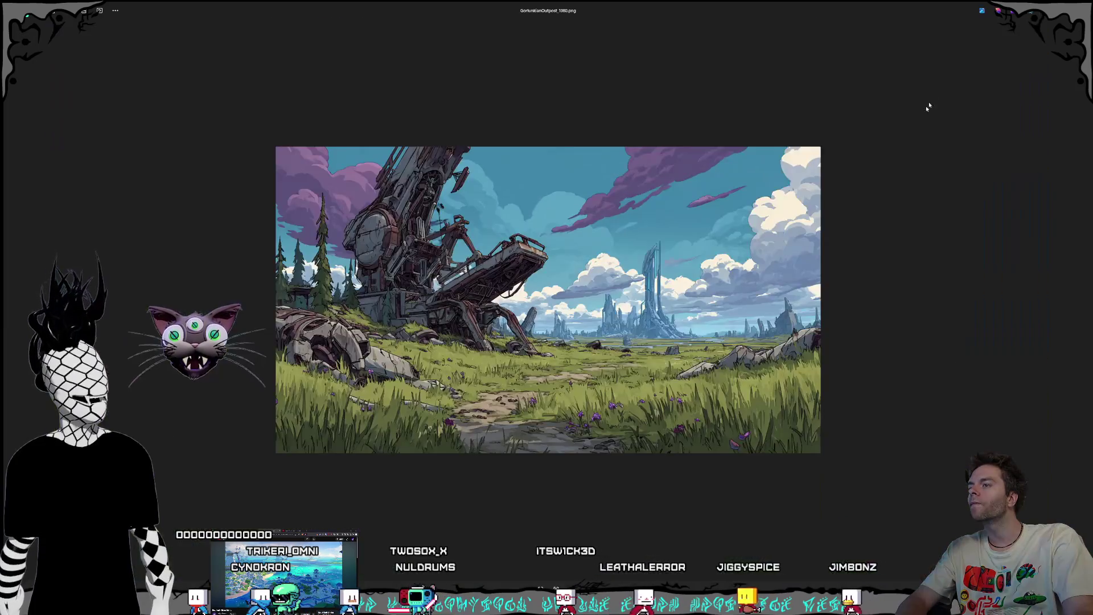
pyautogui.click(1067, 18)
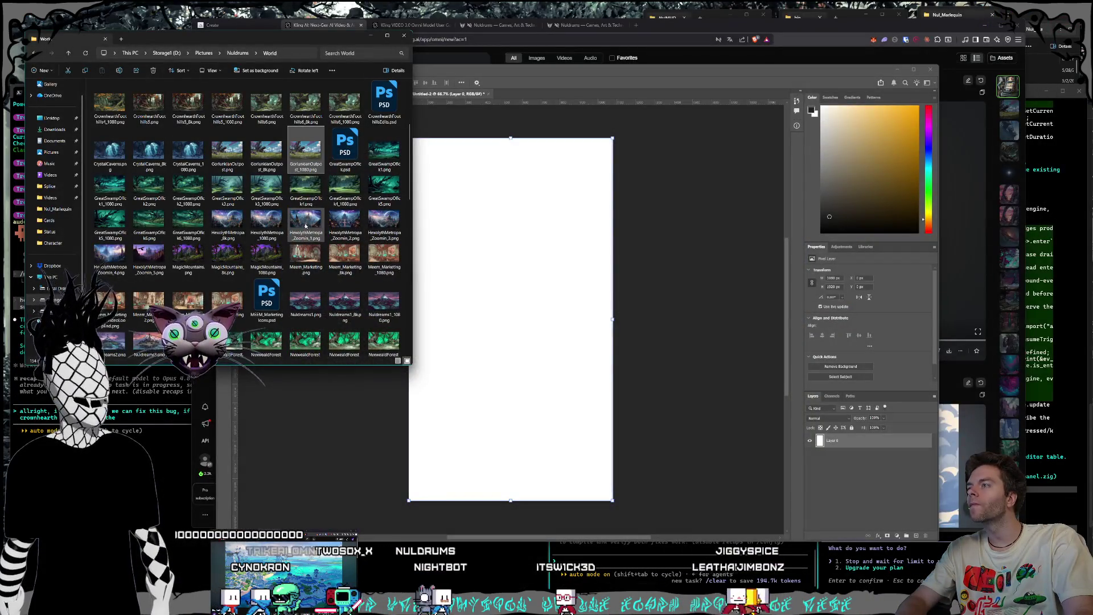
# Preview NyxwealdForest_12_1080.png, close it, and drag it onto the portrait canvas
pyautogui.scroll(-3, 333, 227)
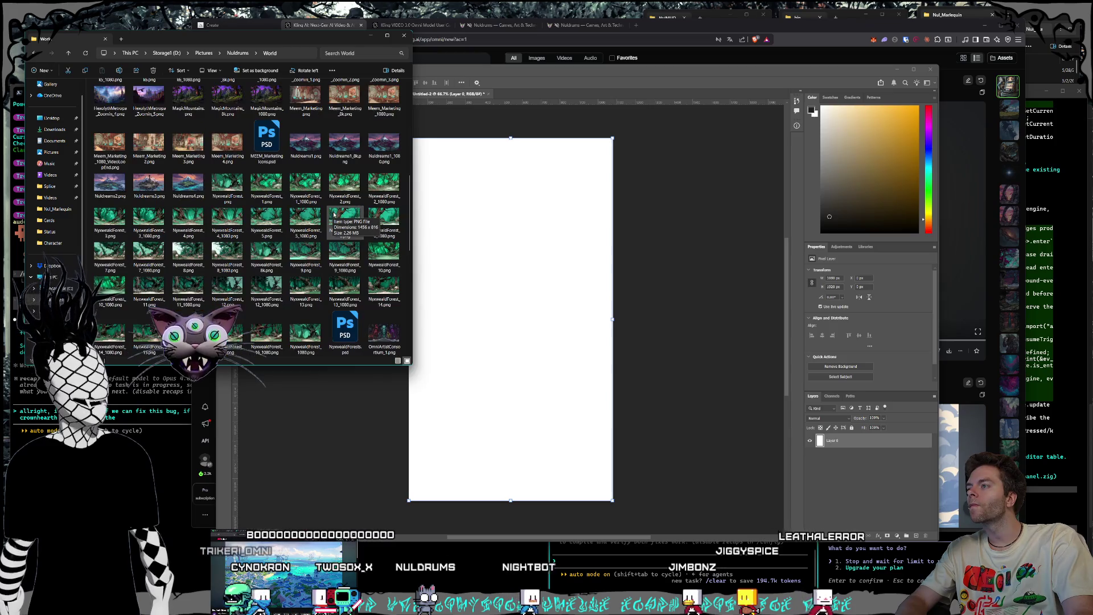
pyautogui.scroll(-3, 333, 227)
pyautogui.scroll(-2, 335, 245)
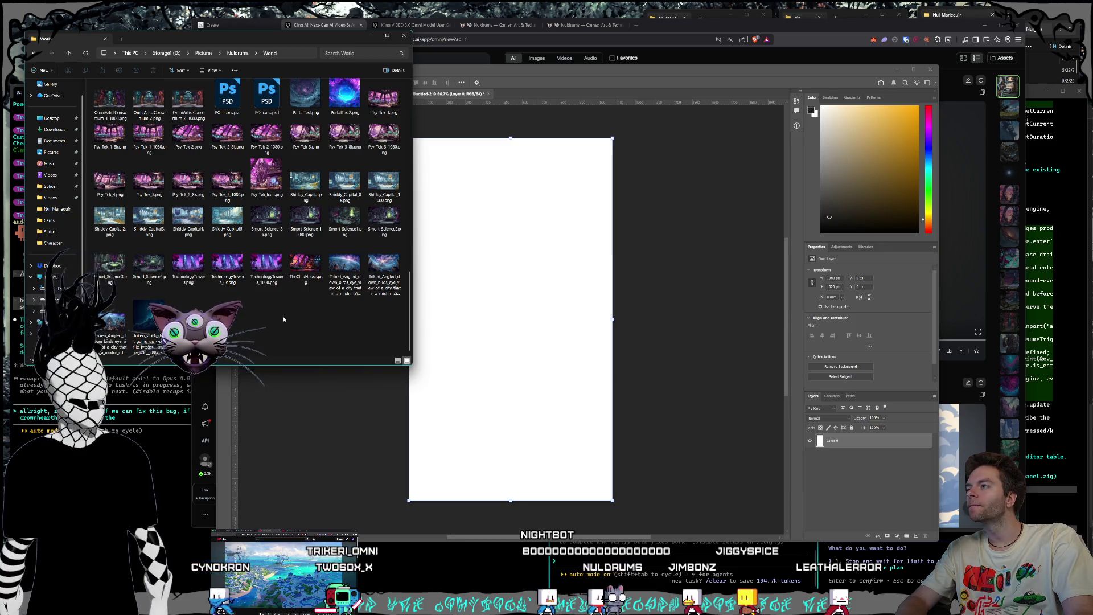
pyautogui.scroll(2, 282, 316)
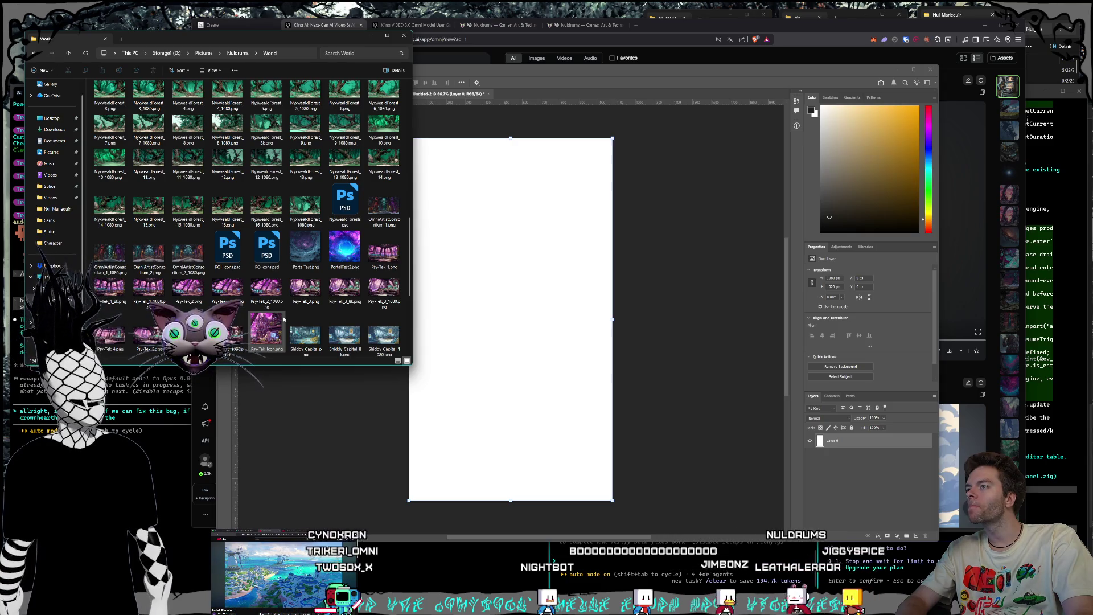
pyautogui.doubleClick(266, 164)
pyautogui.scroll(-2, 855, 190)
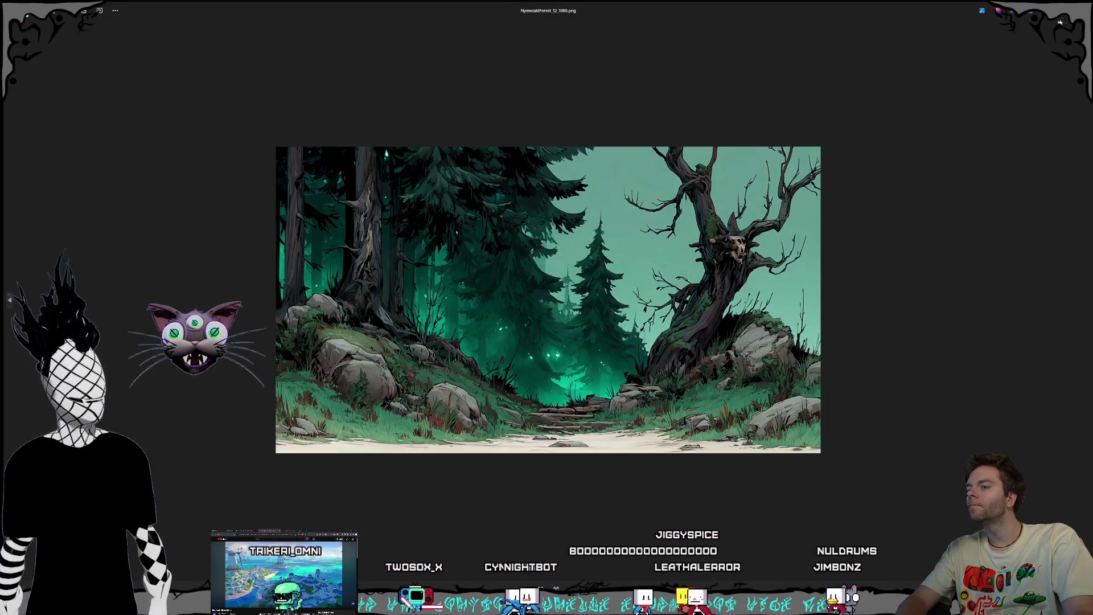
pyautogui.press('Escape')
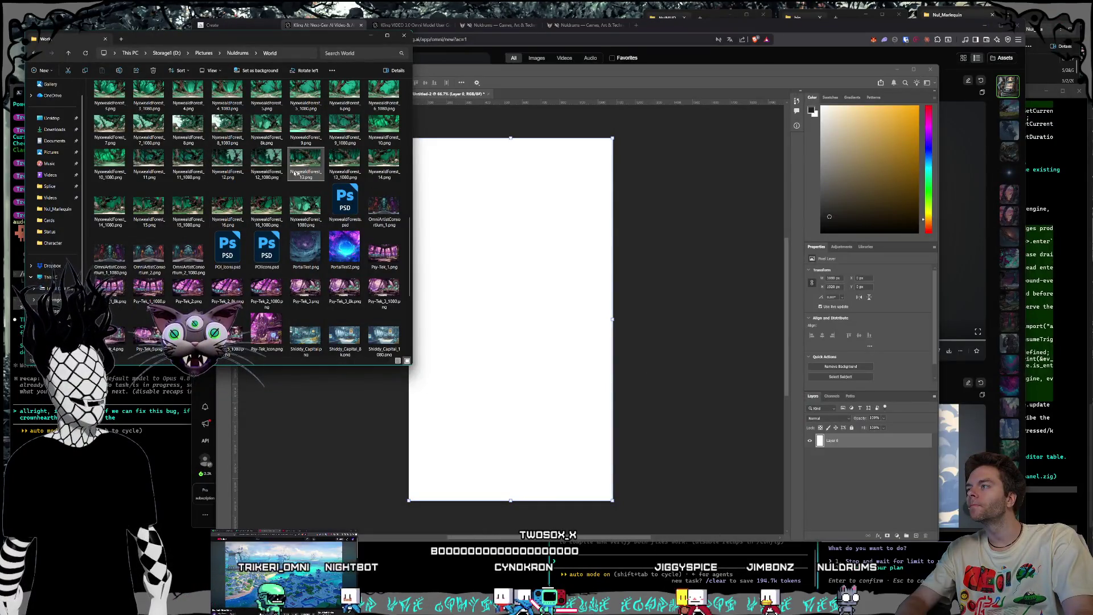
pyautogui.moveTo(266, 164)
pyautogui.mouseDown()
pyautogui.moveTo(531, 366)
pyautogui.moveTo(533, 458)
pyautogui.mouseUp()
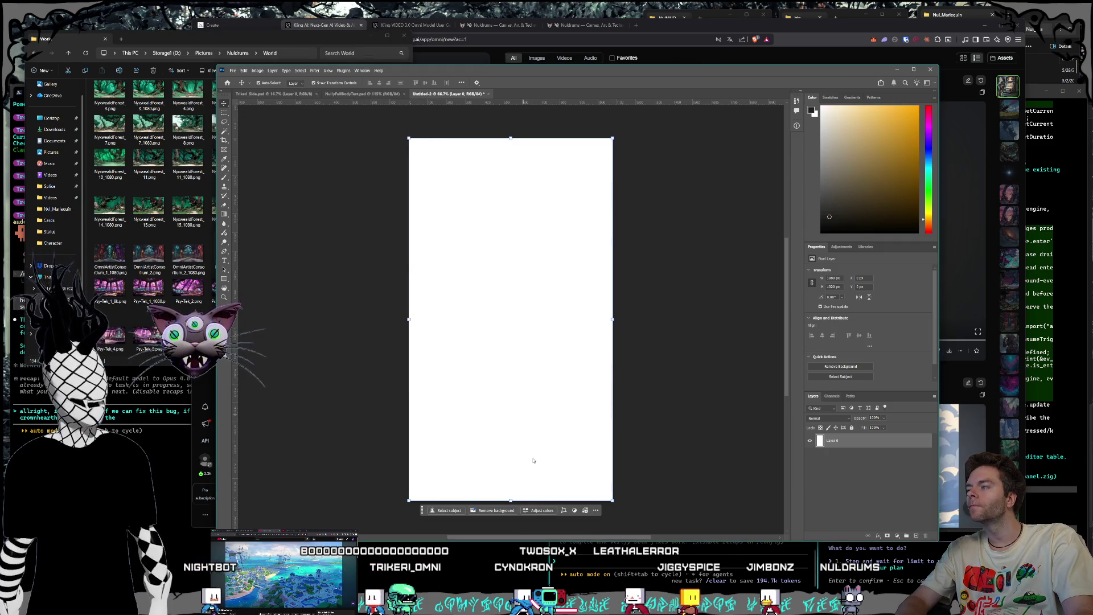
pyautogui.moveTo(647, 416); pyautogui.dragTo(796, 484)
pyautogui.moveTo(409, 263)
pyautogui.mouseDown()
pyautogui.moveTo(390, 224)
pyautogui.moveTo(228, 97)
pyautogui.moveTo(329, 165)
pyautogui.moveTo(229, 109)
pyautogui.moveTo(293, 122)
pyautogui.moveTo(285, 148)
pyautogui.mouseUp()
pyautogui.hotkey('shift', 'Down')
pyautogui.hotkey('shift', 'Down')
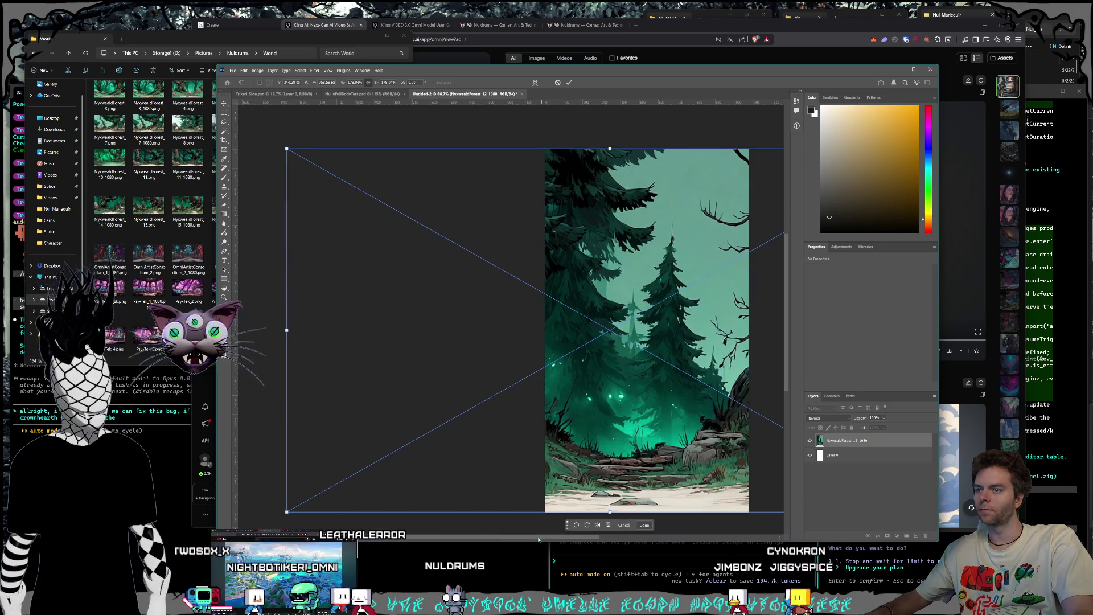
pyautogui.hscroll(2, 583, 534)
pyautogui.moveTo(533, 413)
pyautogui.mouseDown()
pyautogui.moveTo(589, 398)
pyautogui.moveTo(600, 414)
pyautogui.moveTo(530, 398)
pyautogui.moveTo(398, 407)
pyautogui.mouseUp()
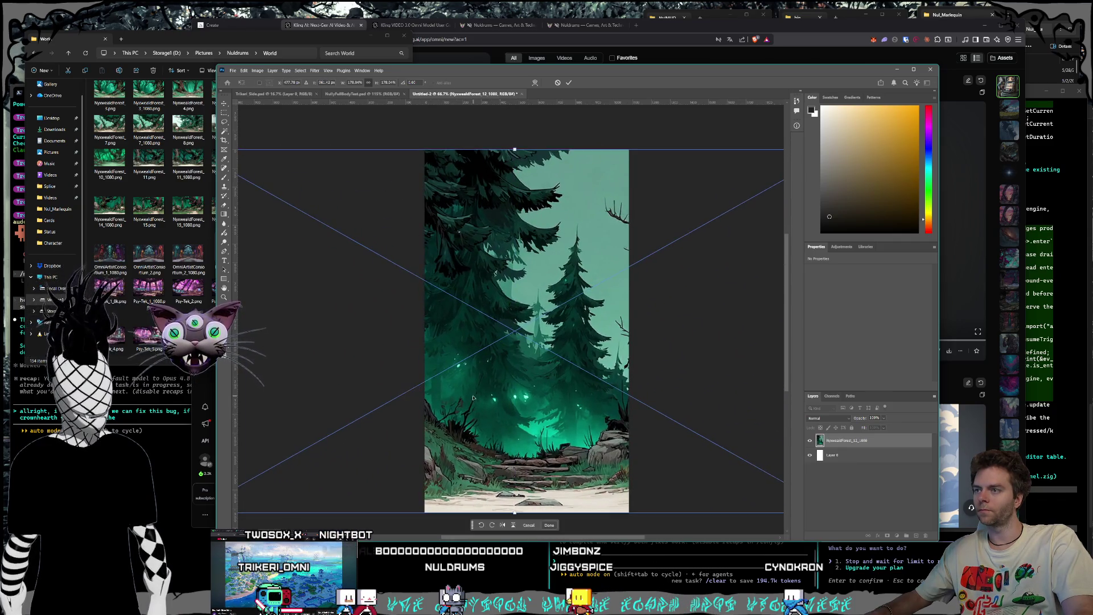
pyautogui.press('Escape')
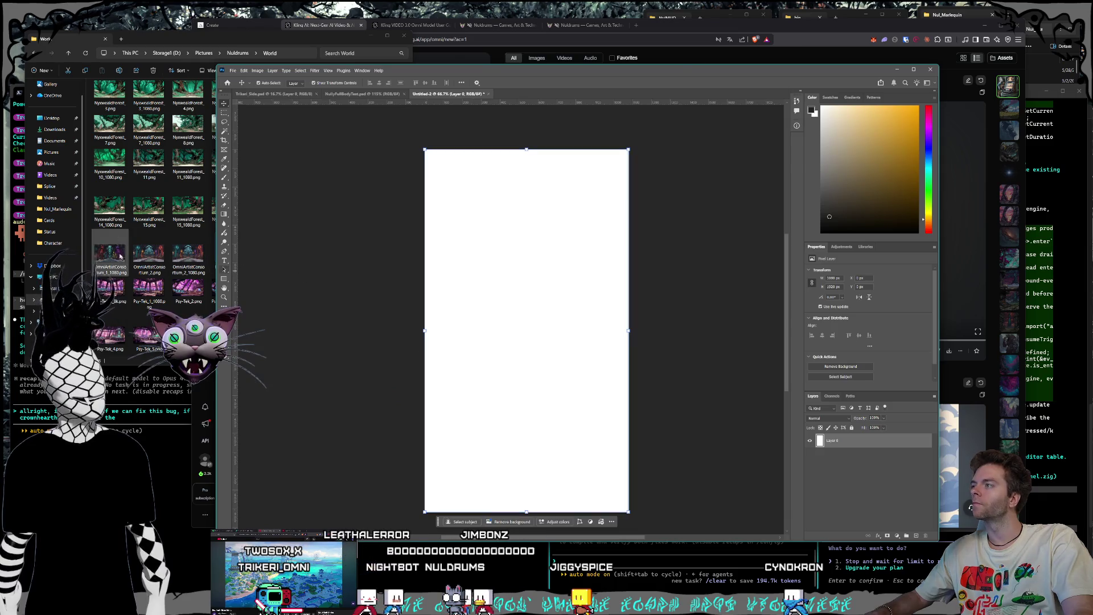
pyautogui.click(224, 48)
# Locate the ClubHouse files and preview ClubHouse_1080.png full screen
pyautogui.scroll(10, 296, 257)
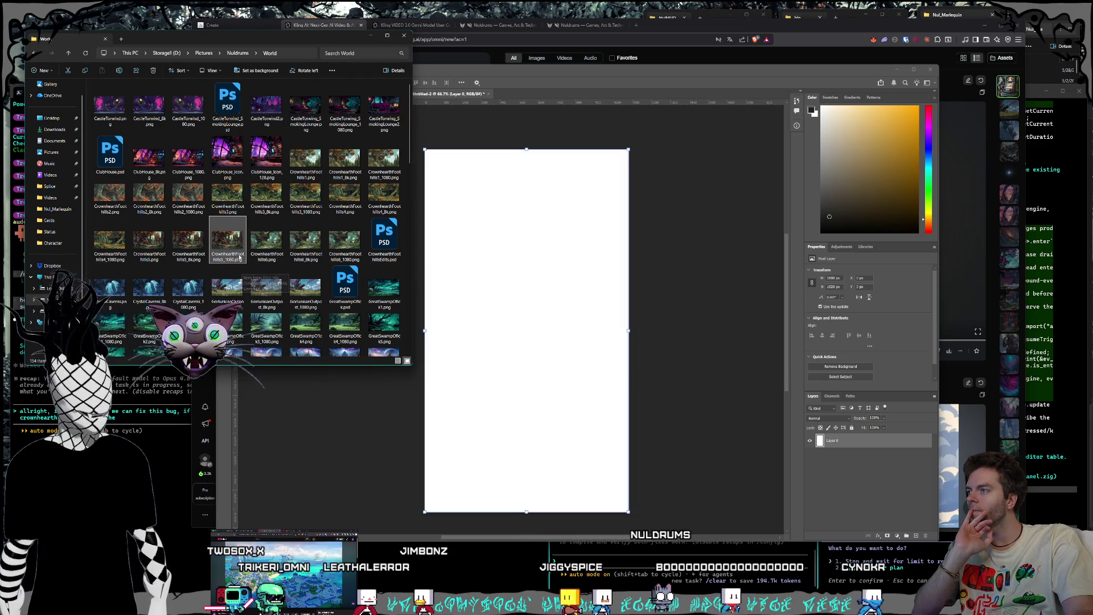
pyautogui.click(266, 240)
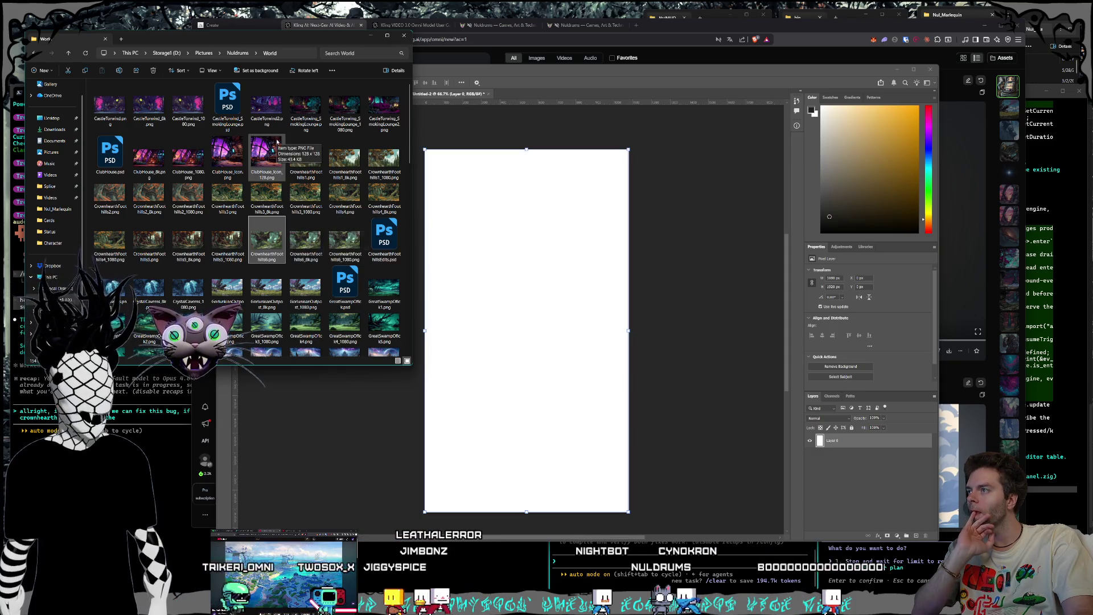
pyautogui.click(227, 154)
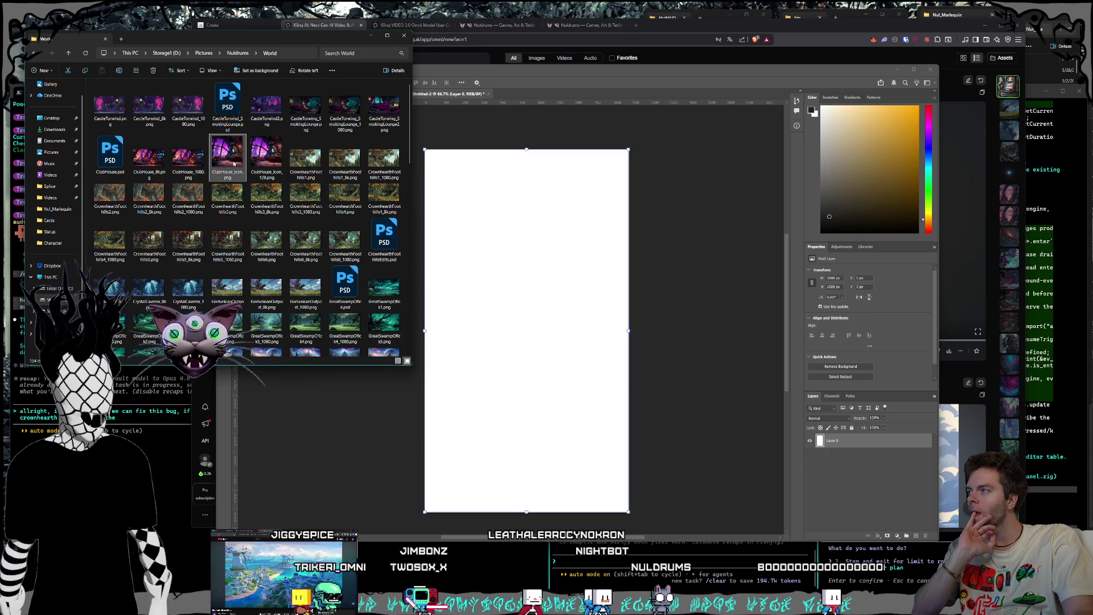
pyautogui.doubleClick(189, 157)
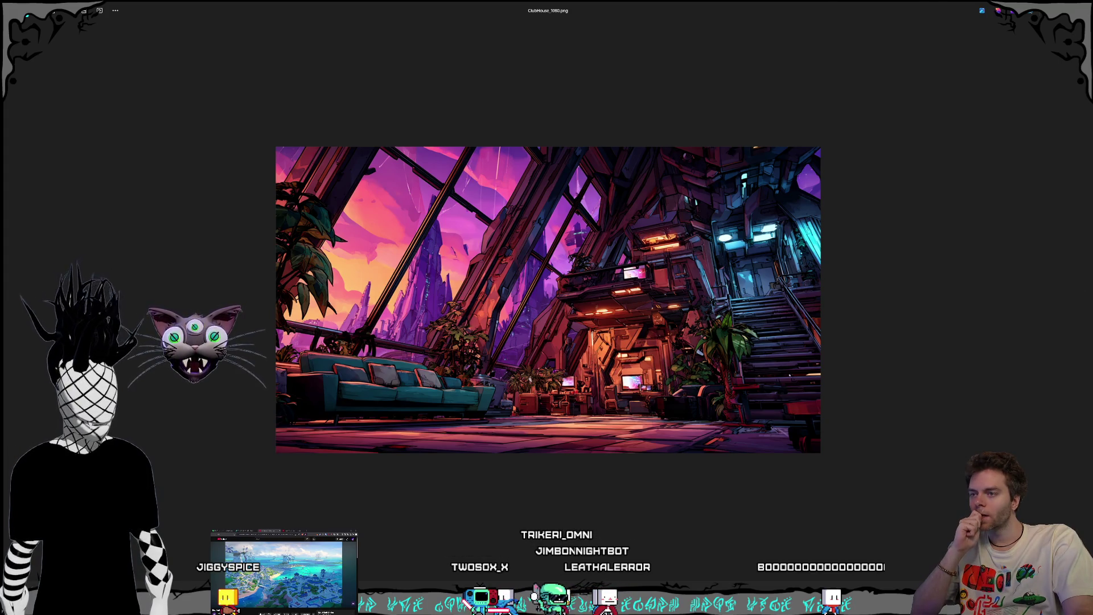
pyautogui.press('Escape')
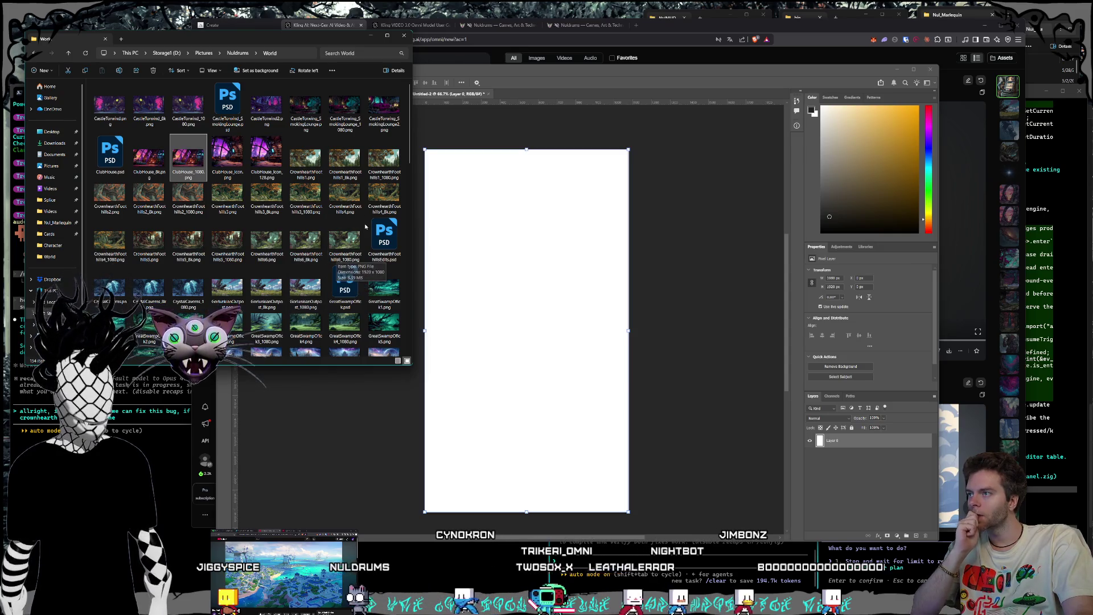
# Preview ClubHouse_1080.png again, then drag it onto the portrait canvas
pyautogui.scroll(-10, 367, 225)
pyautogui.click(336, 328)
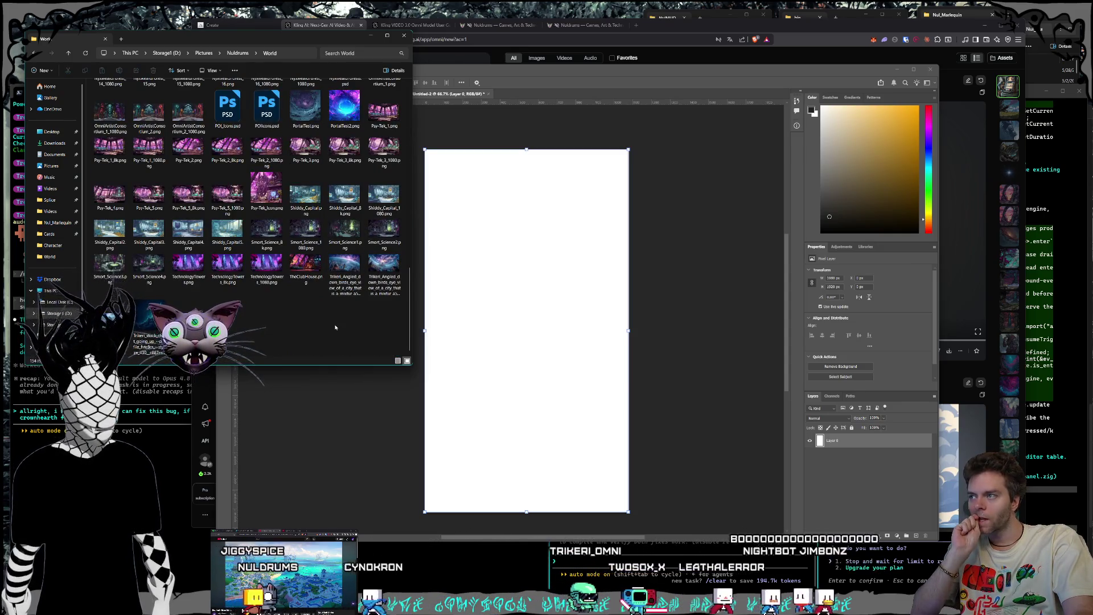
pyautogui.scroll(10, 335, 328)
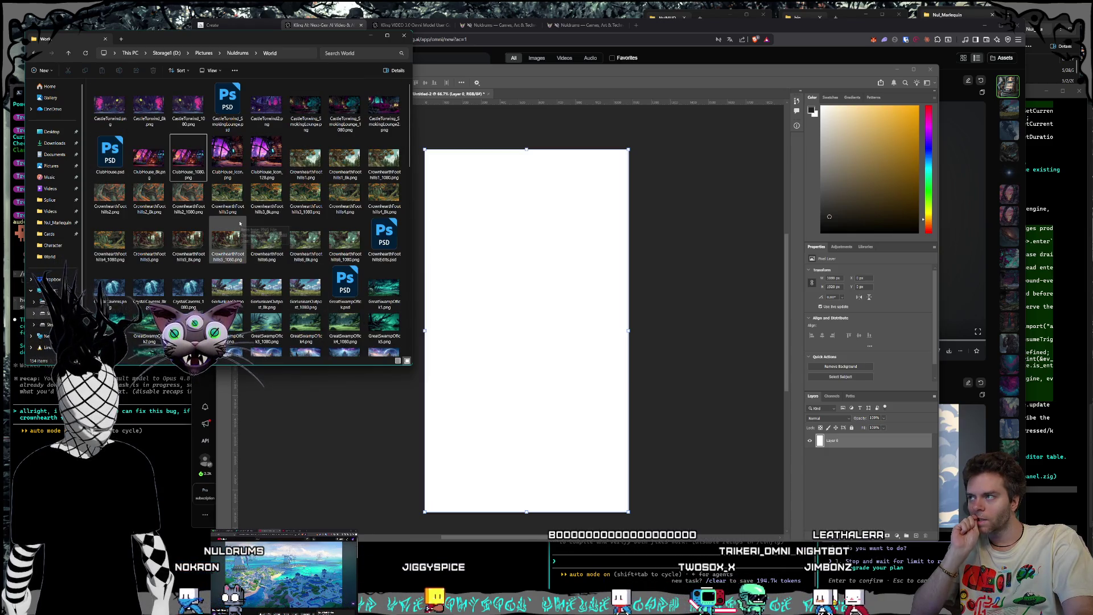
pyautogui.doubleClick(188, 155)
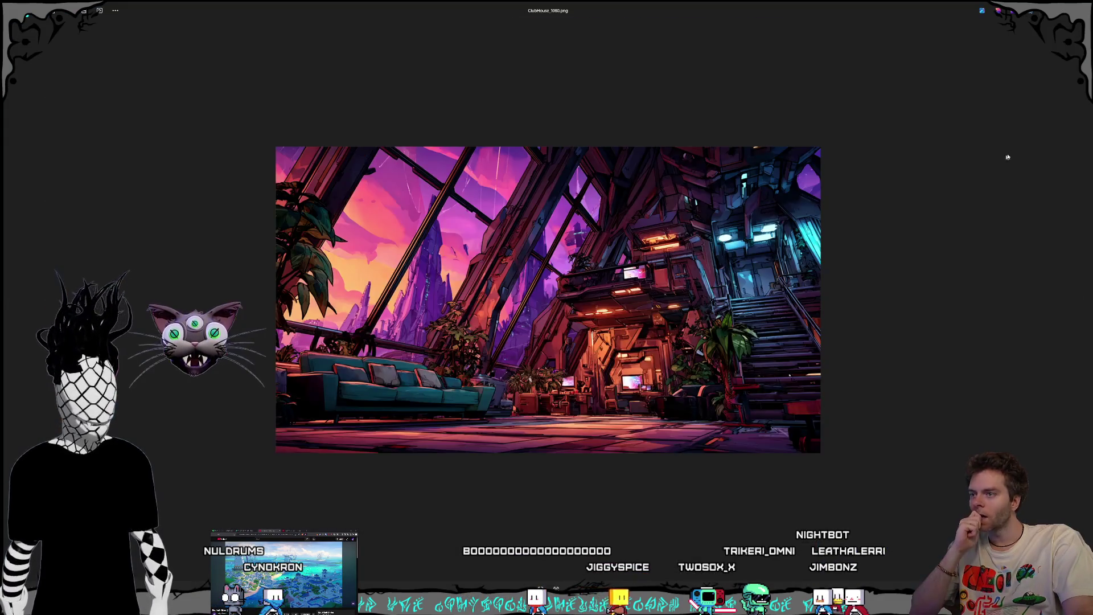
pyautogui.press('Escape')
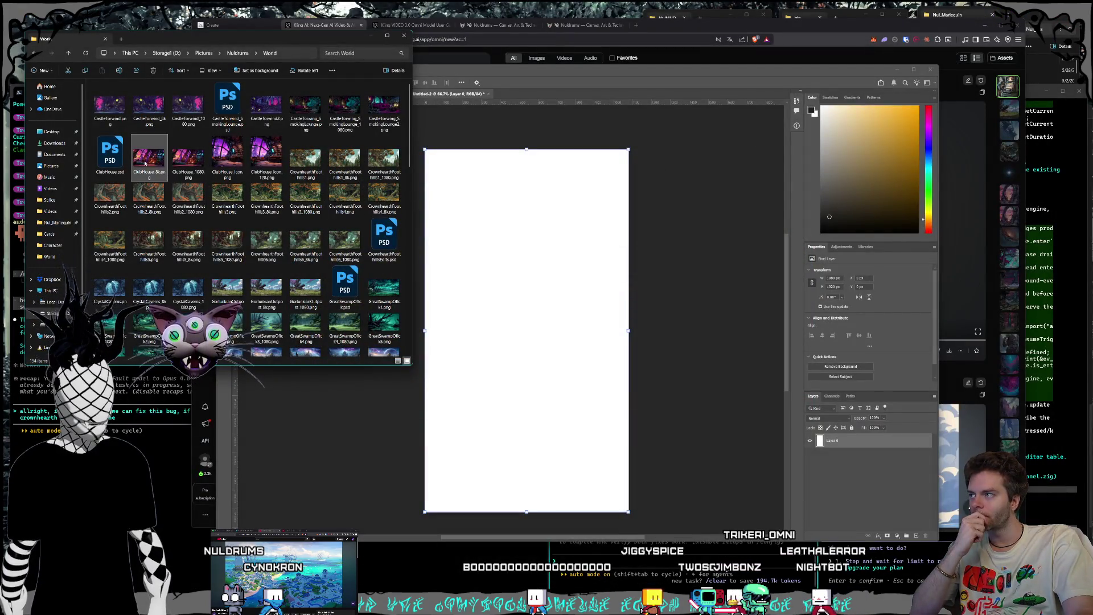
pyautogui.moveTo(574, 376); pyautogui.dragTo(564, 374)
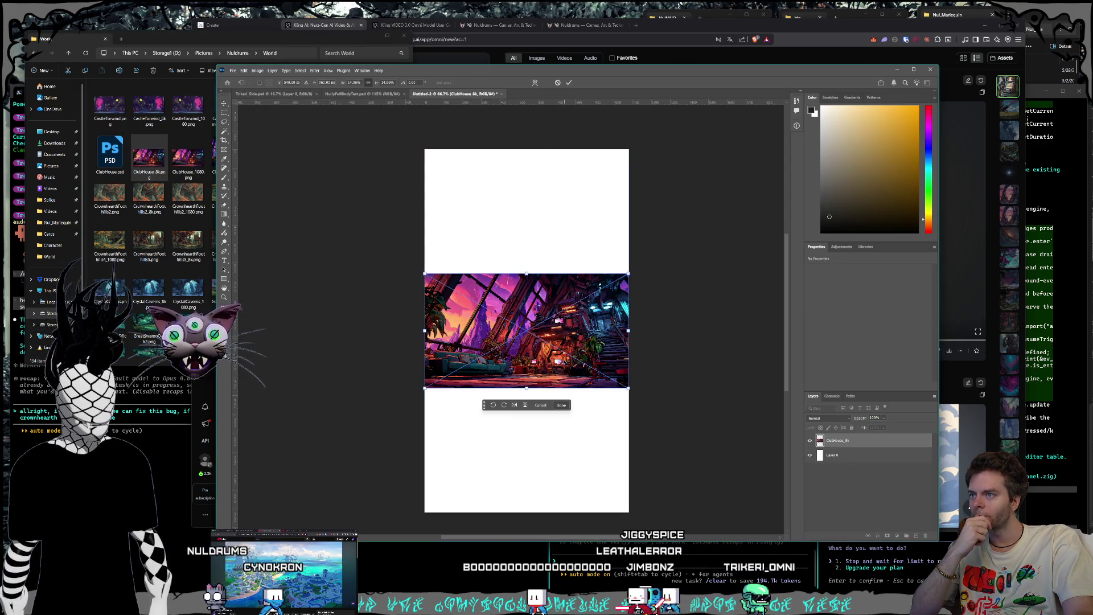
# Scale the clubhouse image up until it fills the canvas height
pyautogui.moveTo(628, 388); pyautogui.dragTo(783, 475)
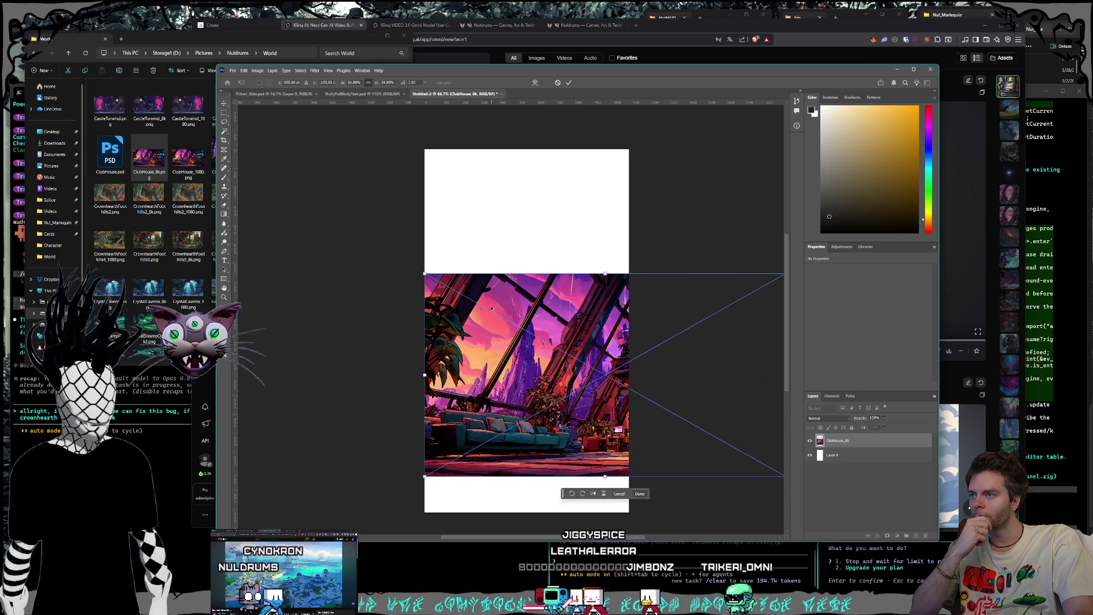
pyautogui.moveTo(425, 274)
pyautogui.mouseDown()
pyautogui.moveTo(314, 205)
pyautogui.moveTo(239, 138)
pyautogui.moveTo(273, 156)
pyautogui.moveTo(256, 159)
pyautogui.mouseUp()
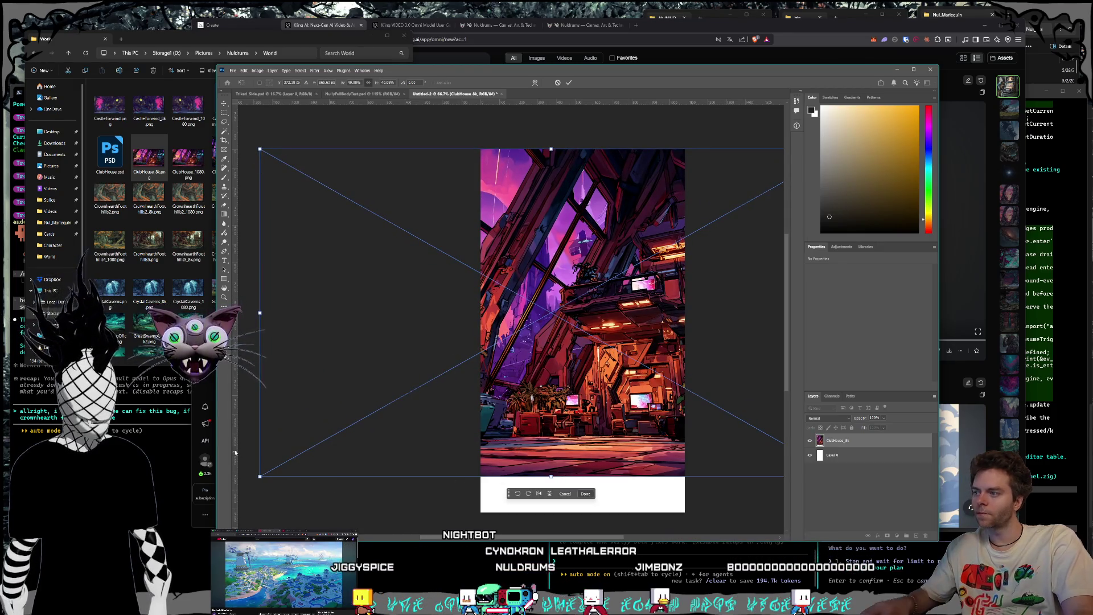
pyautogui.moveTo(259, 478)
pyautogui.mouseDown()
pyautogui.moveTo(239, 494)
pyautogui.moveTo(287, 489)
pyautogui.moveTo(243, 516)
pyautogui.mouseUp()
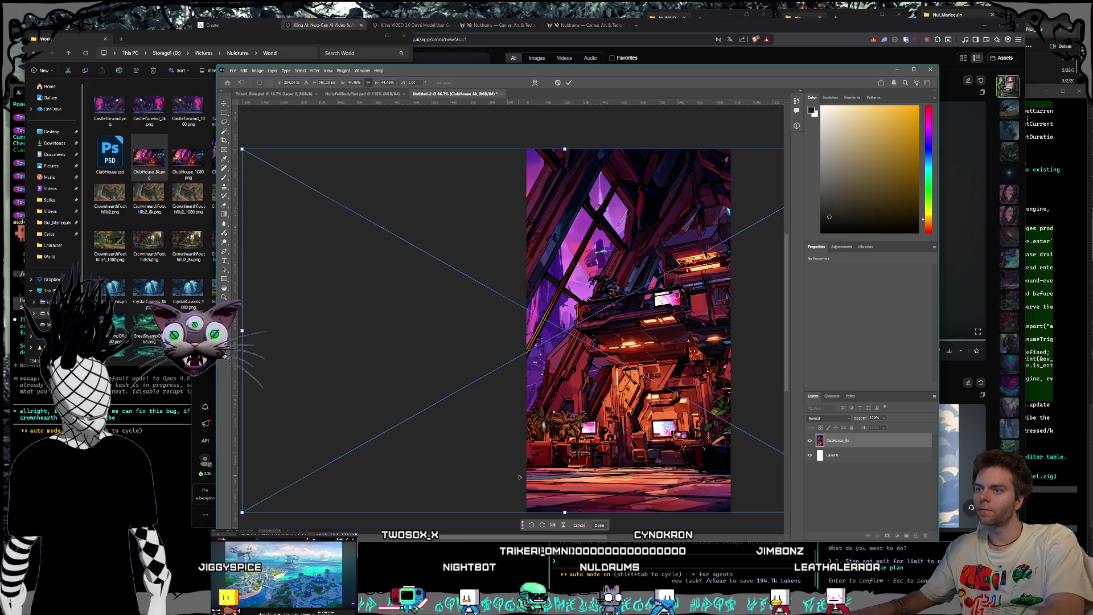
# Shift the clubhouse image horizontally to frame the tall window and teal sofa
pyautogui.moveTo(519, 476); pyautogui.dragTo(484, 477)
pyautogui.moveTo(589, 380)
pyautogui.mouseDown()
pyautogui.moveTo(538, 380)
pyautogui.moveTo(565, 397)
pyautogui.mouseUp()
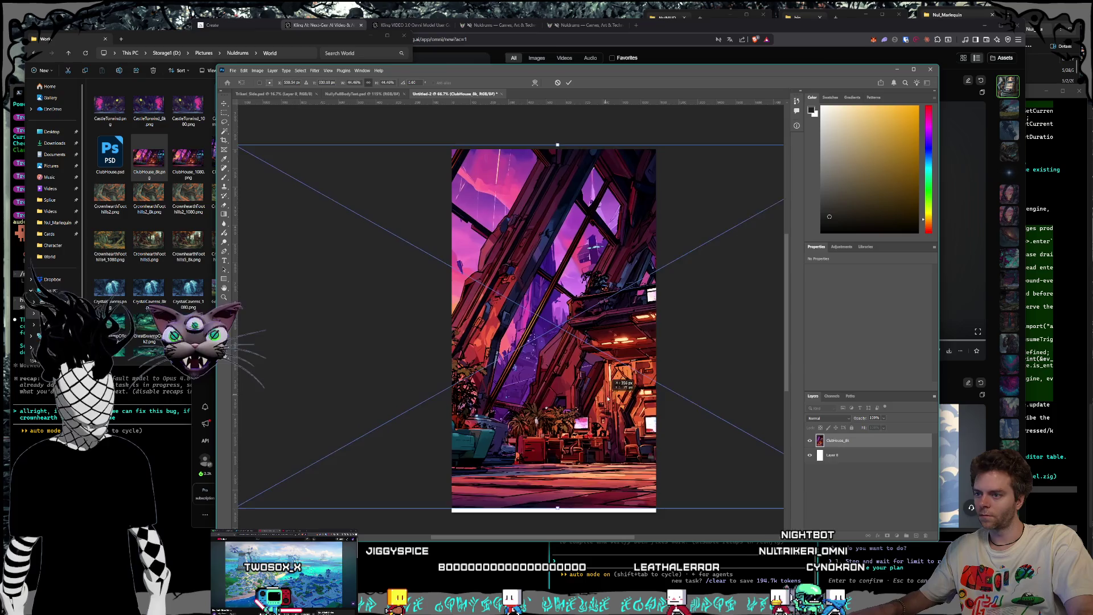
pyautogui.moveTo(510, 390); pyautogui.dragTo(614, 395)
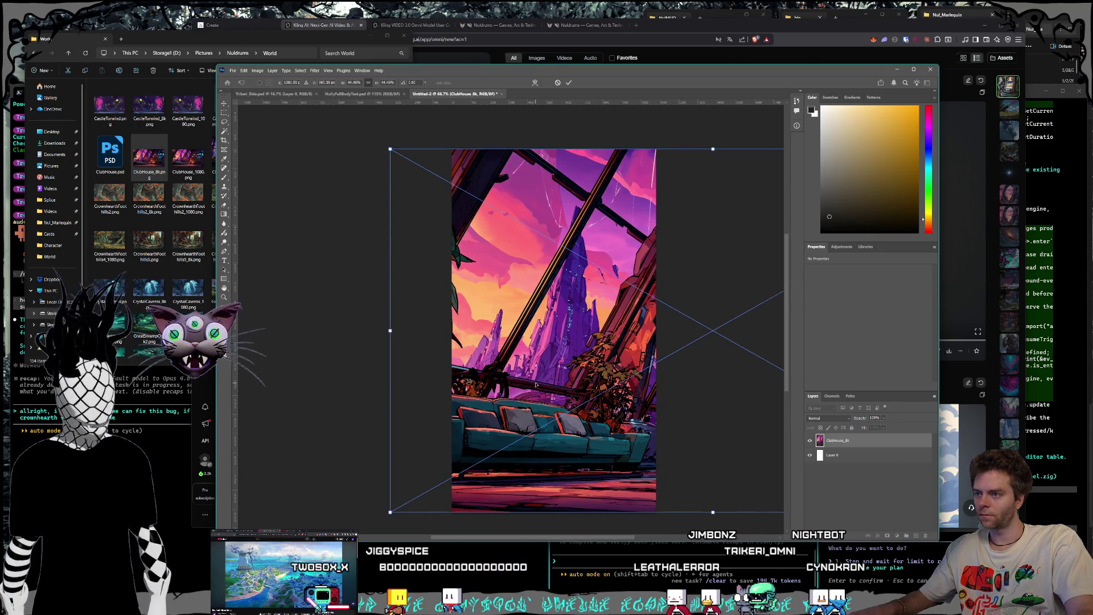
pyautogui.moveTo(536, 384); pyautogui.dragTo(534, 386)
pyautogui.moveTo(529, 387); pyautogui.dragTo(474, 385)
pyautogui.click(232, 70)
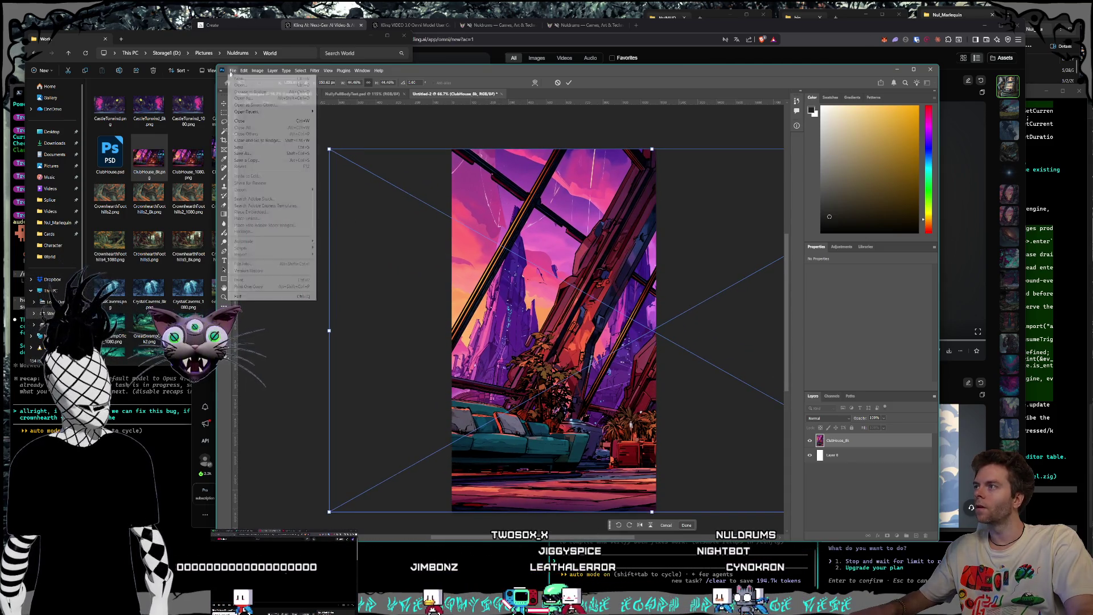
# Apply the pending transform on the clubhouse image
pyautogui.click(351, 131)
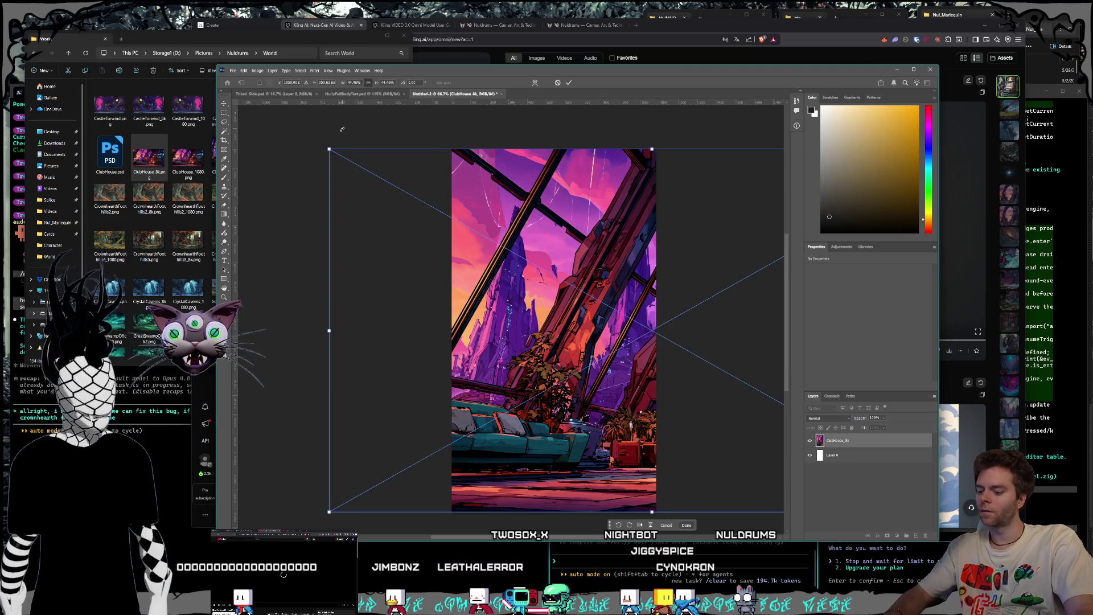
pyautogui.press('Return')
pyautogui.click(233, 70)
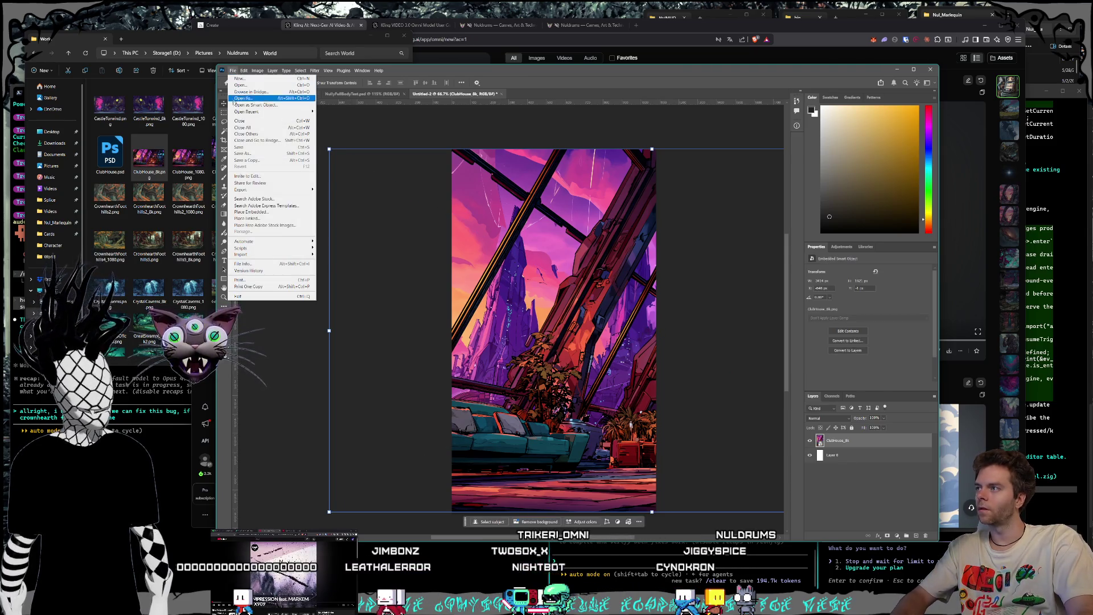
pyautogui.click(241, 153)
# Save the document as WorldPortraitCuts.psd under the Nuldrums World folder
pyautogui.hotkey('ctrl', 's')
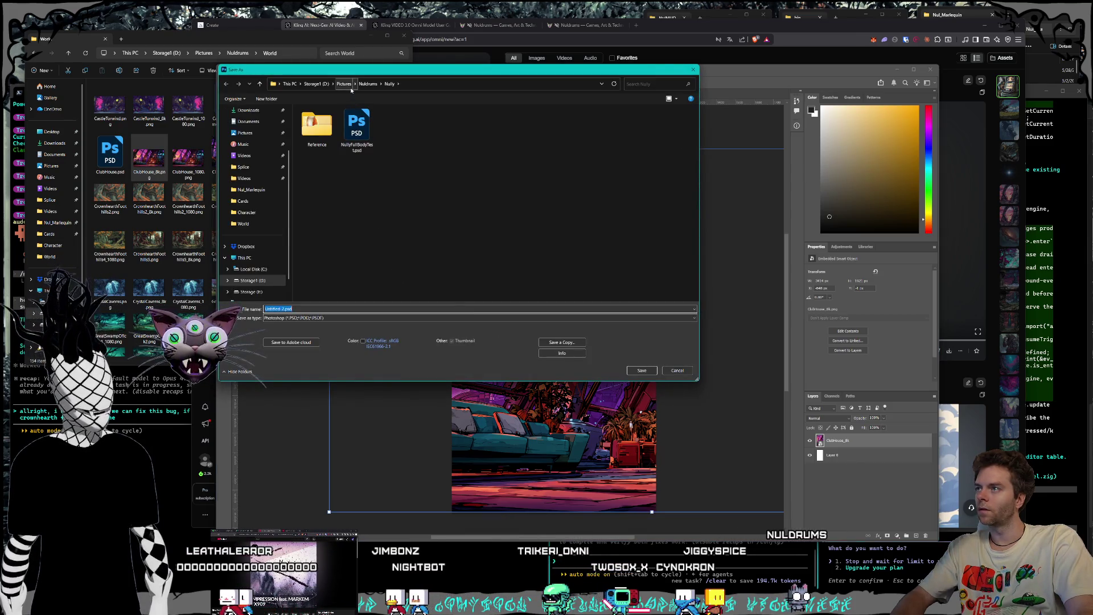
pyautogui.click(348, 86)
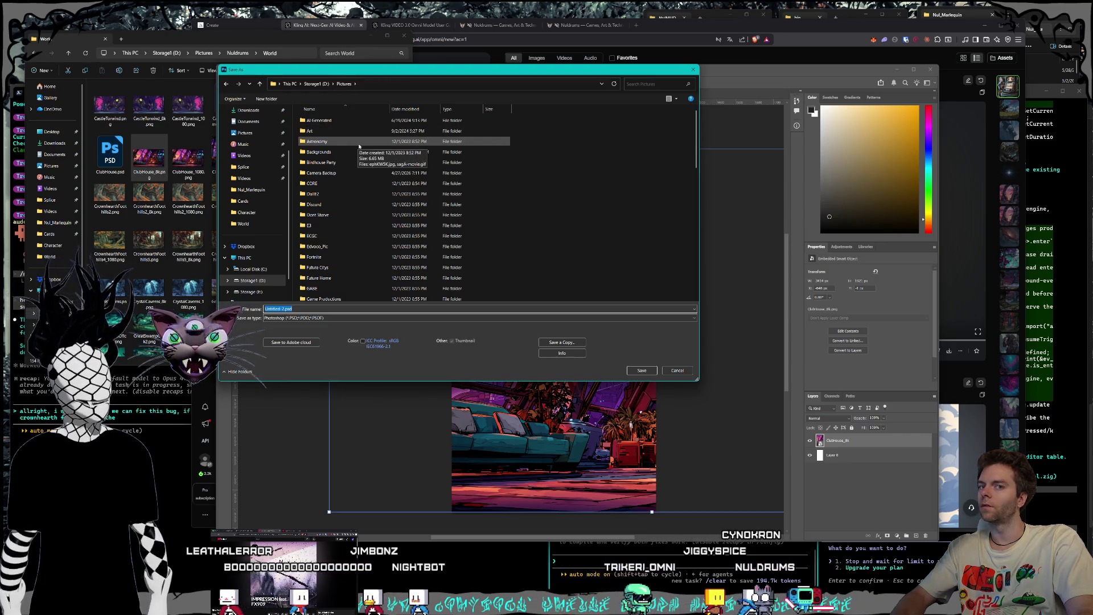
pyautogui.scroll(-10, 353, 188)
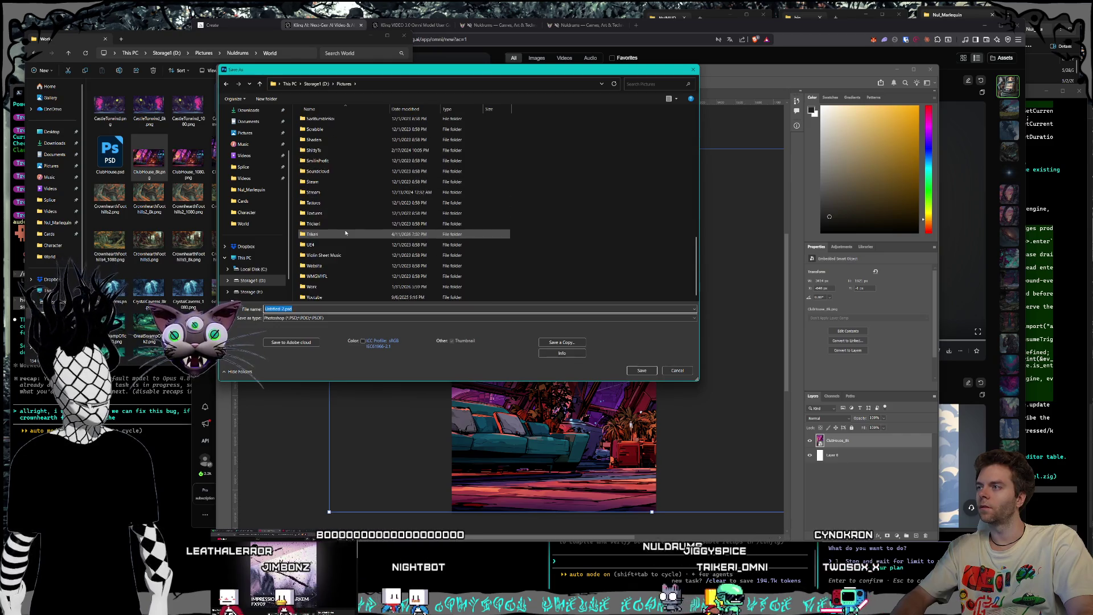
pyautogui.scroll(3, 342, 217)
pyautogui.click(322, 152)
pyautogui.doubleClick(322, 152)
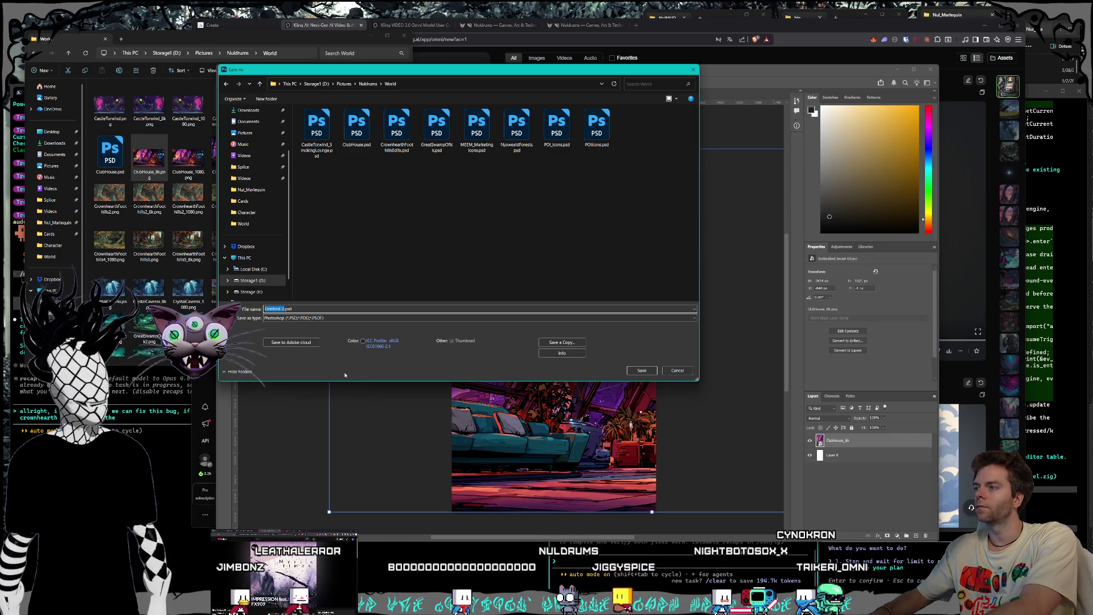
pyautogui.write('orl')
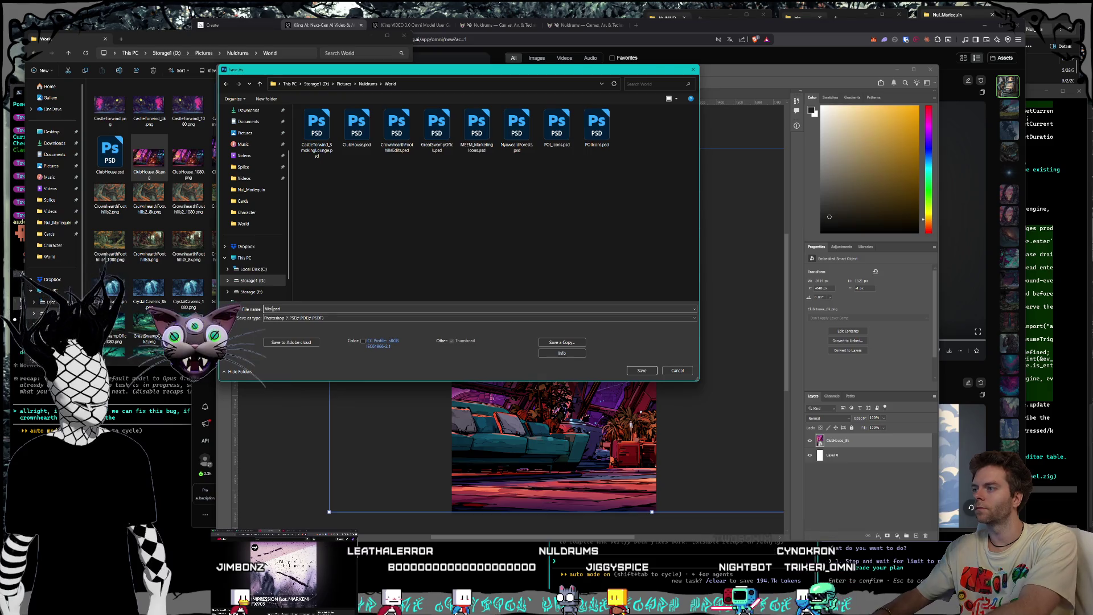
pyautogui.write('d')
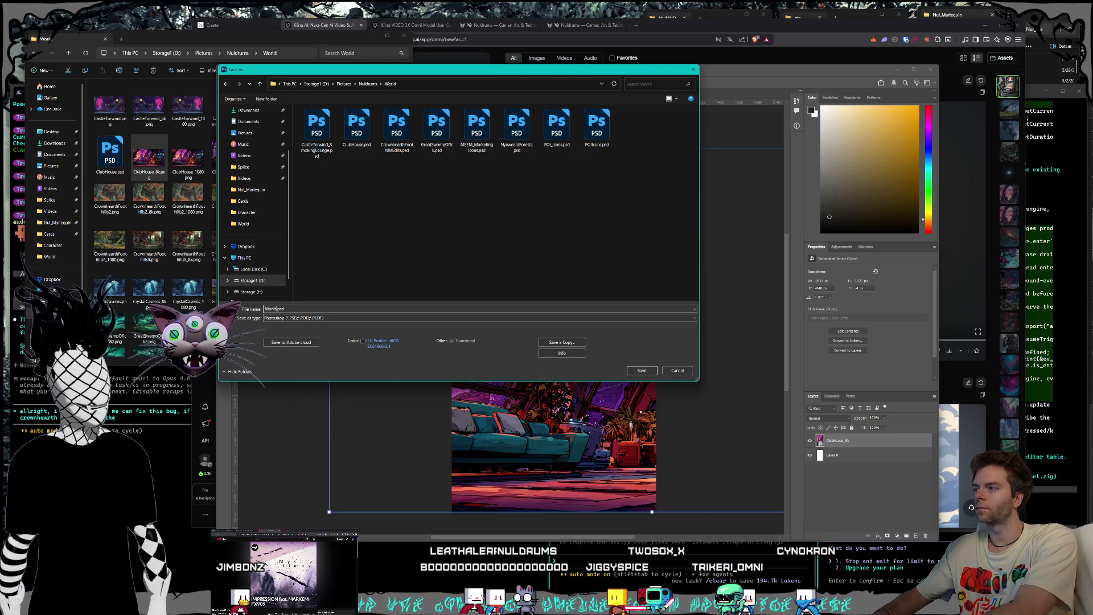
pyautogui.write('Portal')
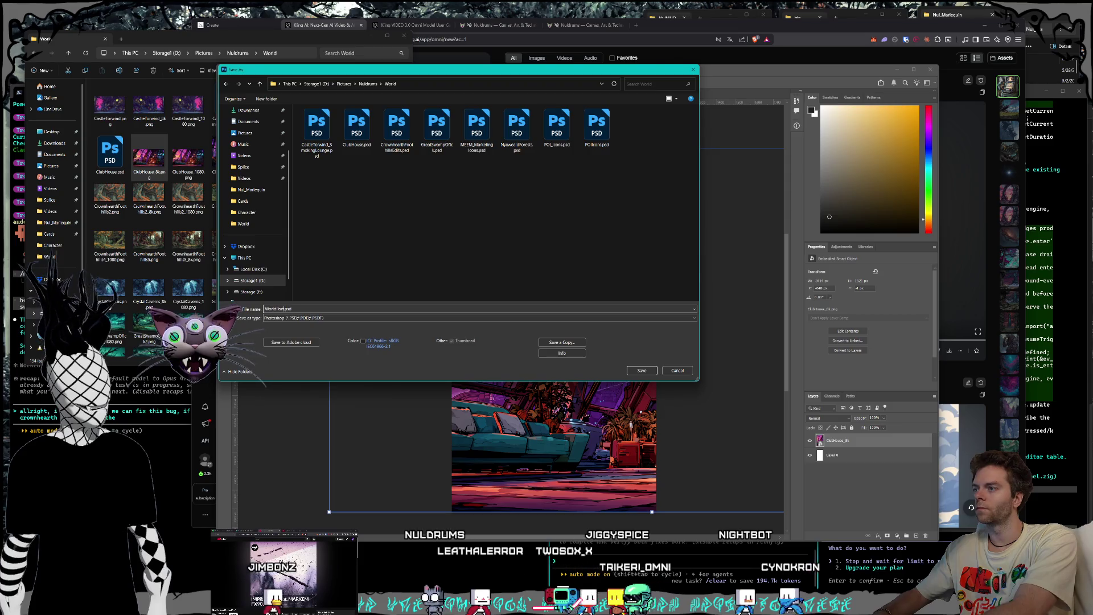
pyautogui.press('Return')
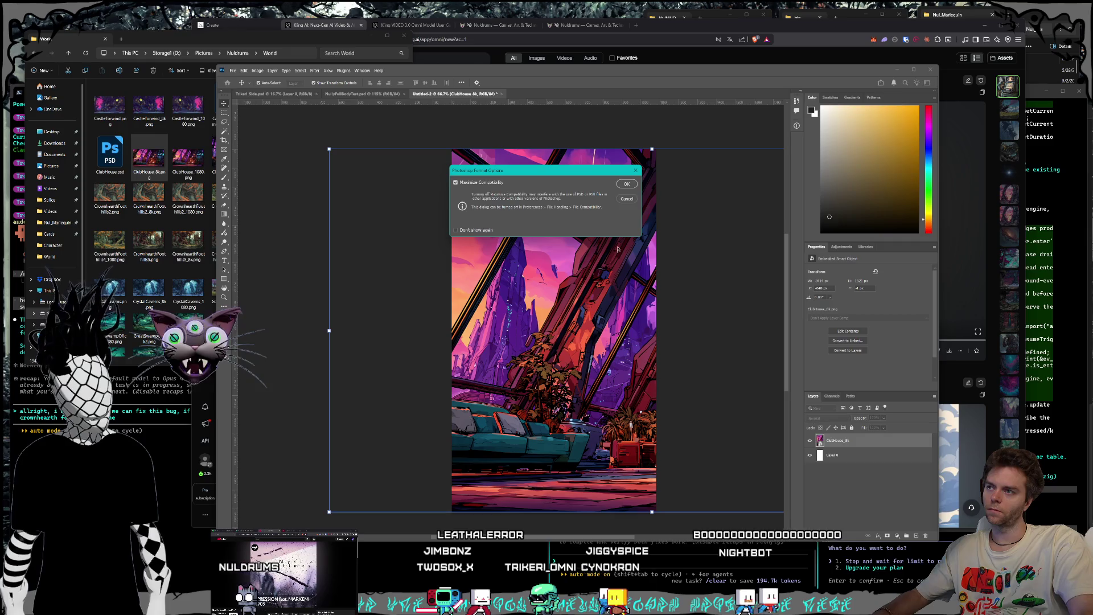
pyautogui.press('Return')
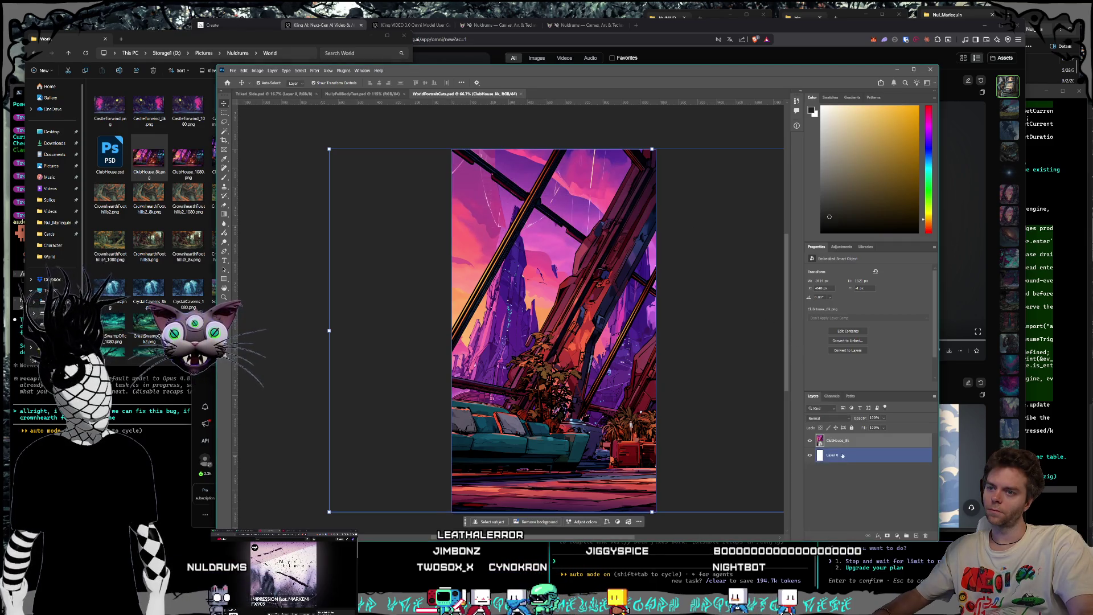
# Delete Layer 0, nudge the ClubHouse_8k layer slightly right, and save
pyautogui.press('Delete')
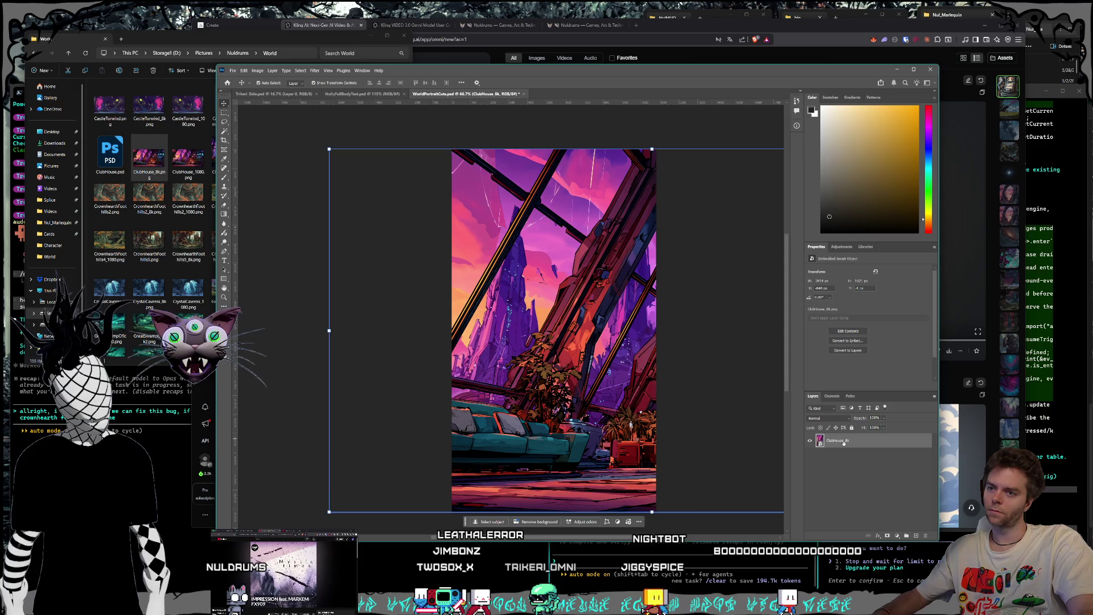
pyautogui.click(572, 428)
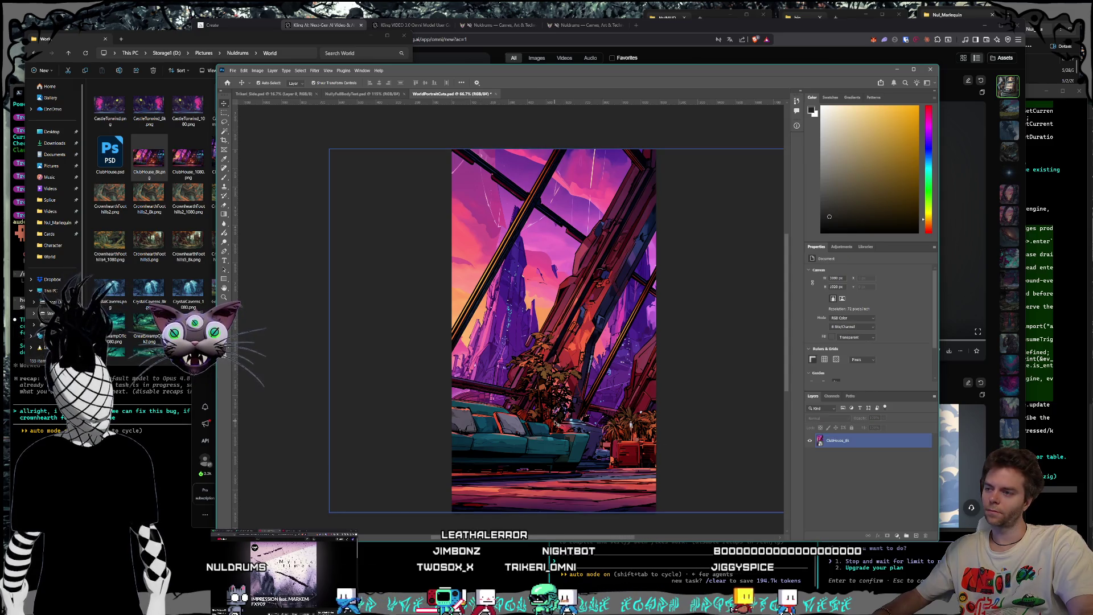
pyautogui.moveTo(530, 397)
pyautogui.mouseDown()
pyautogui.moveTo(609, 393)
pyautogui.moveTo(545, 396)
pyautogui.mouseUp()
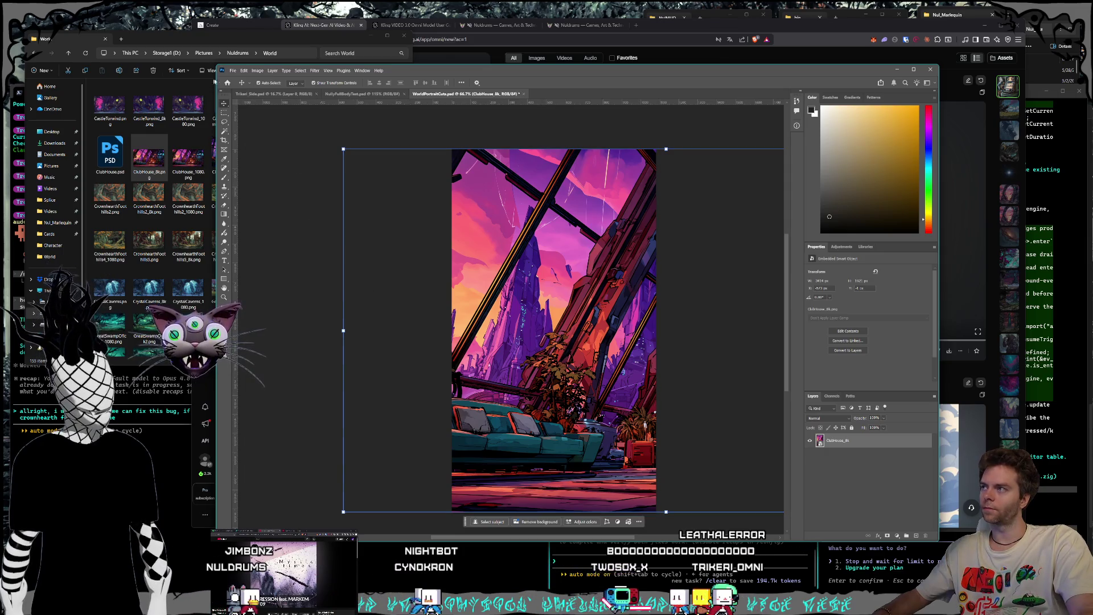
pyautogui.click(233, 70)
pyautogui.click(251, 147)
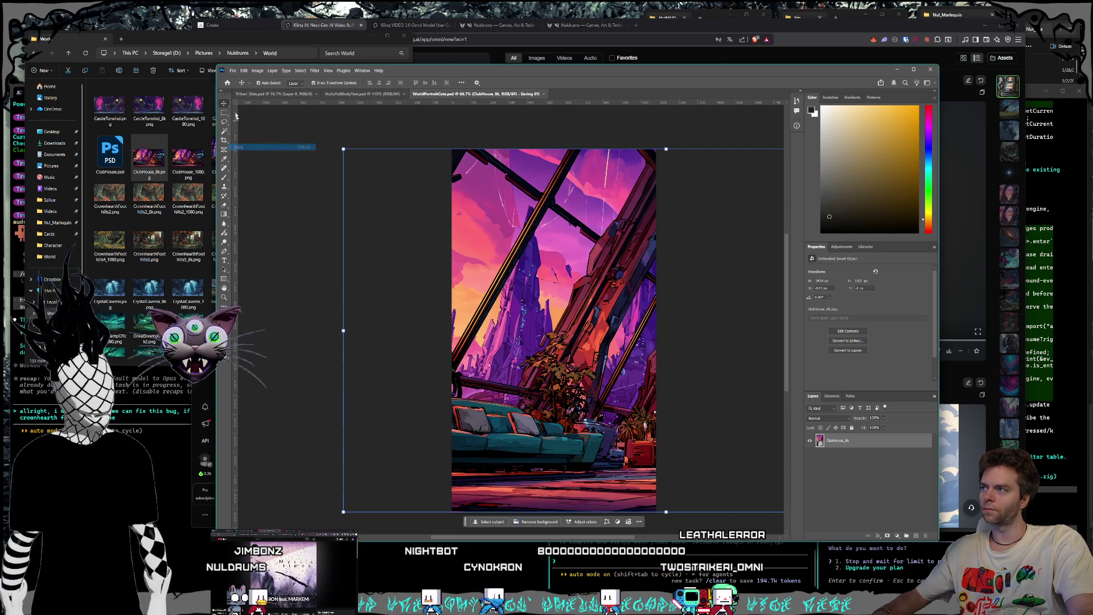
# Start exporting the portrait composition as a PNG
pyautogui.click(232, 71)
pyautogui.moveTo(268, 191)
pyautogui.click(341, 193)
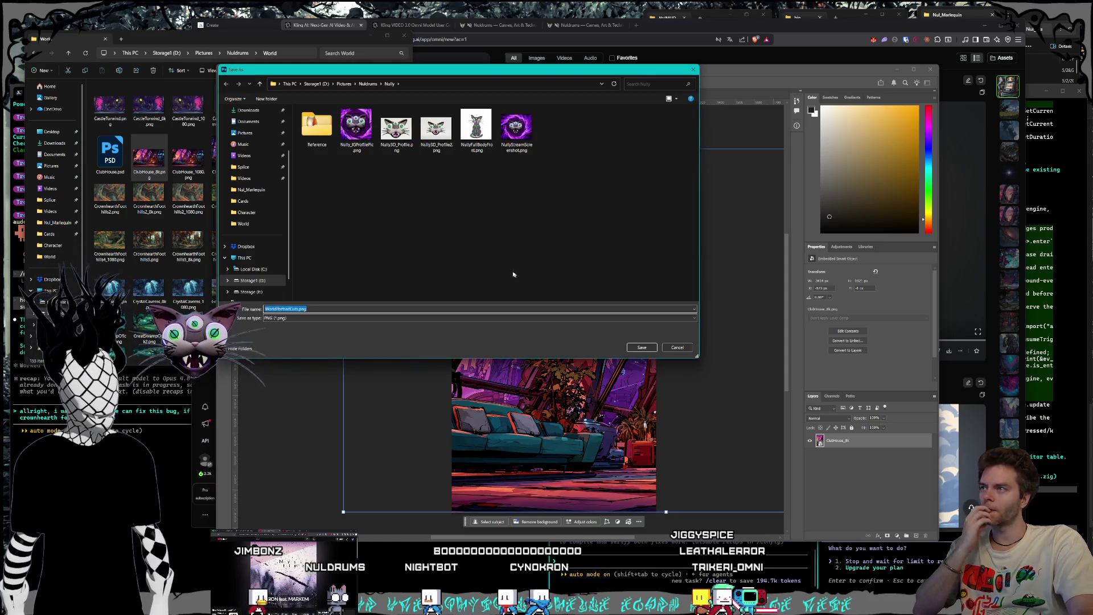
# Save the PNG export into Nuldrums > Characters > Shorts > Synthsisants
pyautogui.click(366, 84)
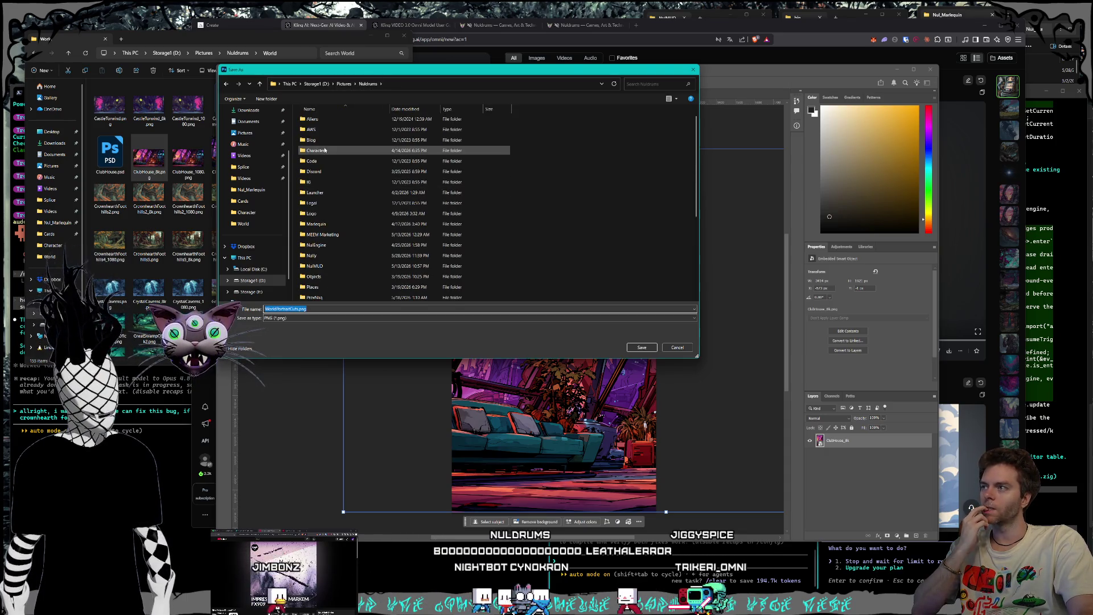
pyautogui.doubleClick(340, 151)
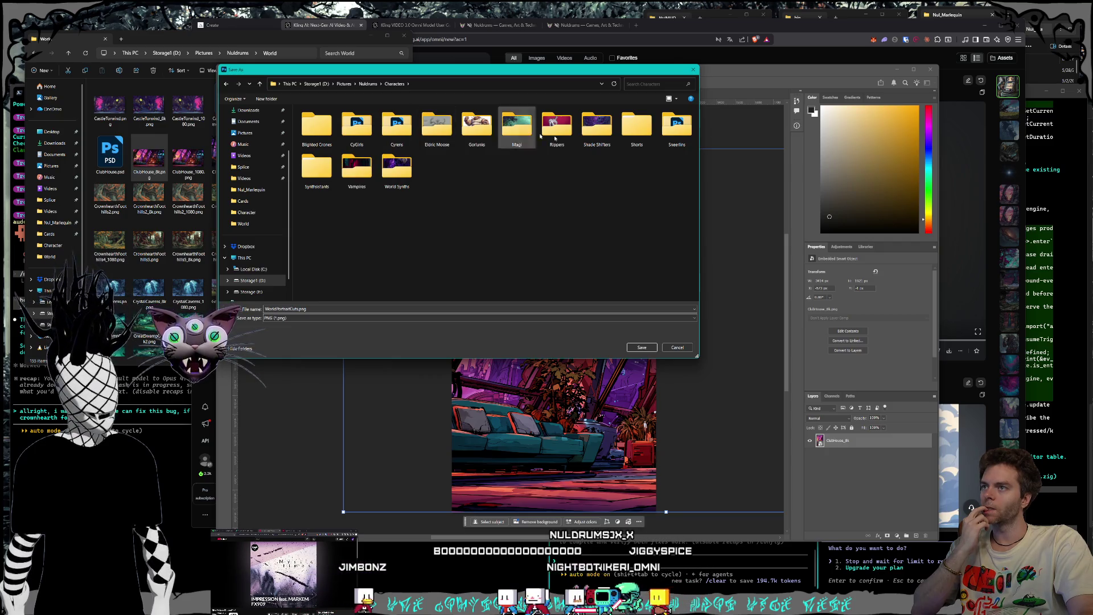
pyautogui.doubleClick(637, 125)
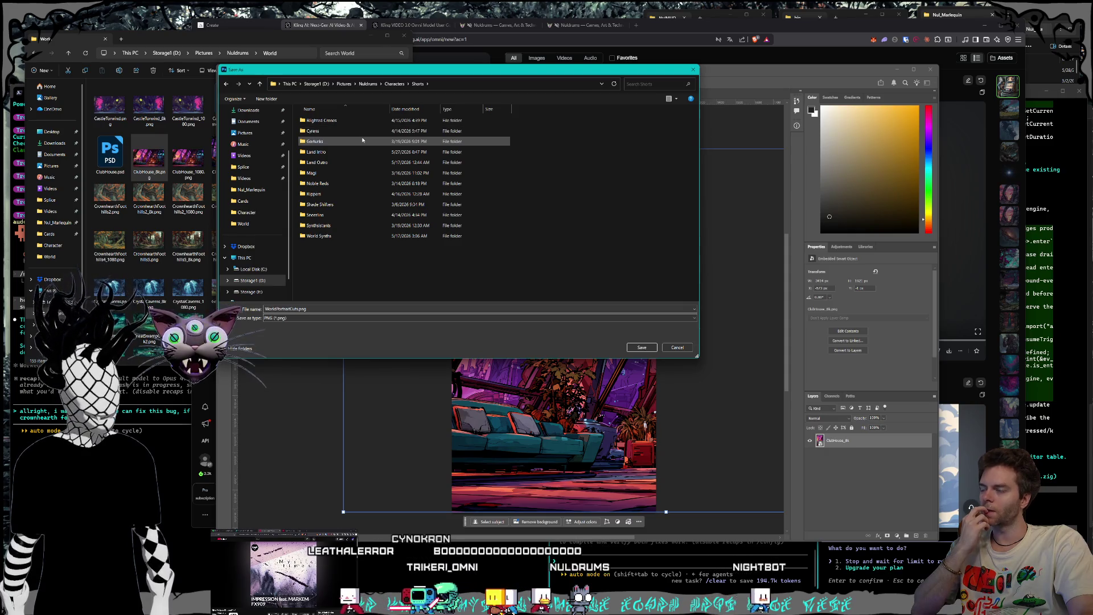
pyautogui.click(338, 152)
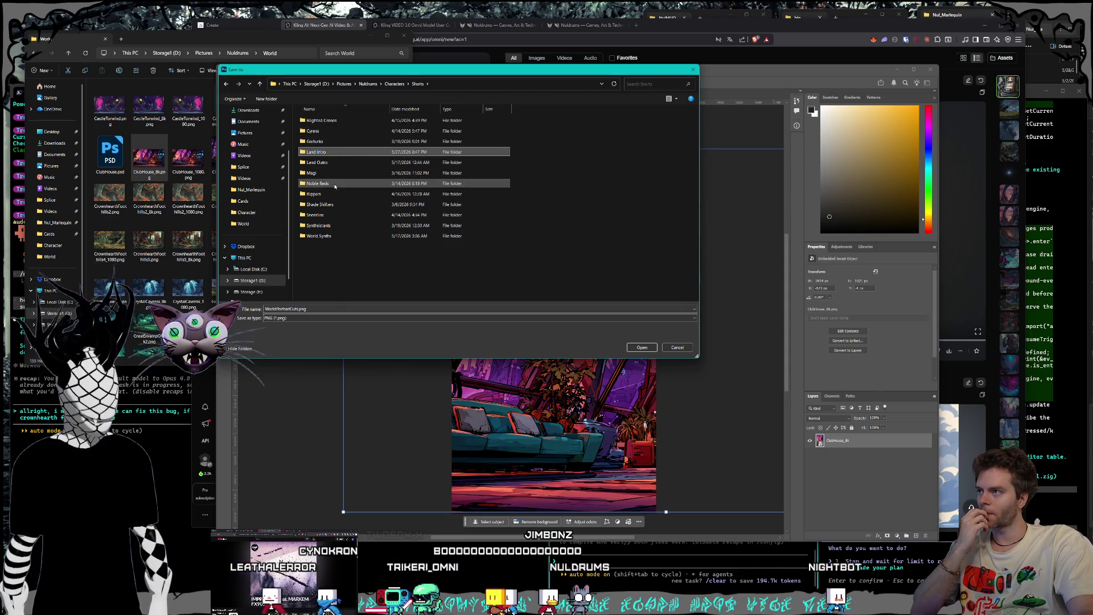
pyautogui.click(339, 183)
pyautogui.doubleClick(338, 226)
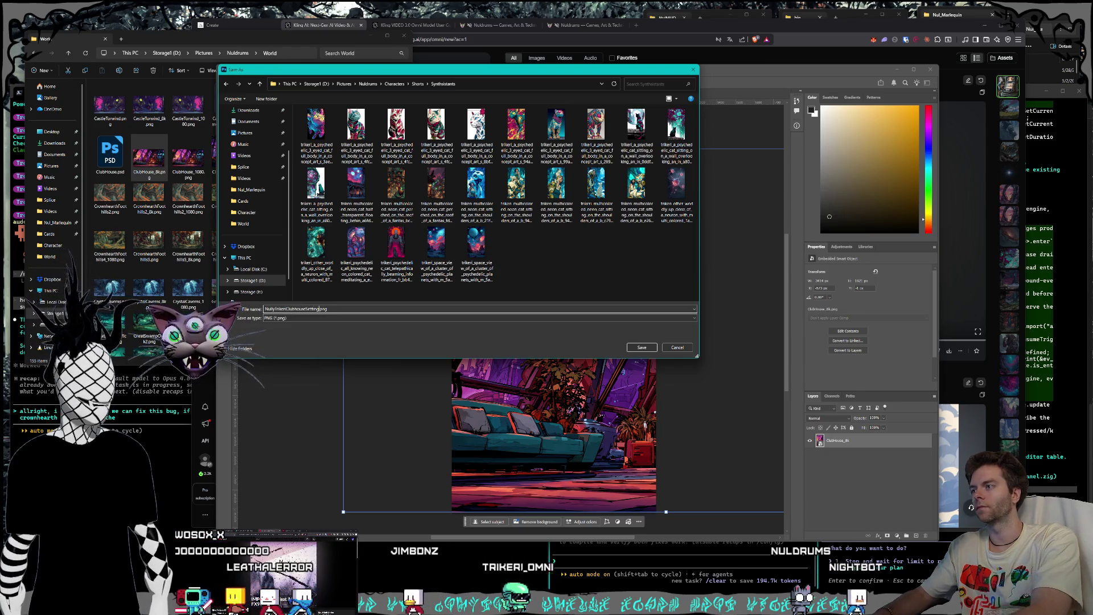
pyautogui.press('Return')
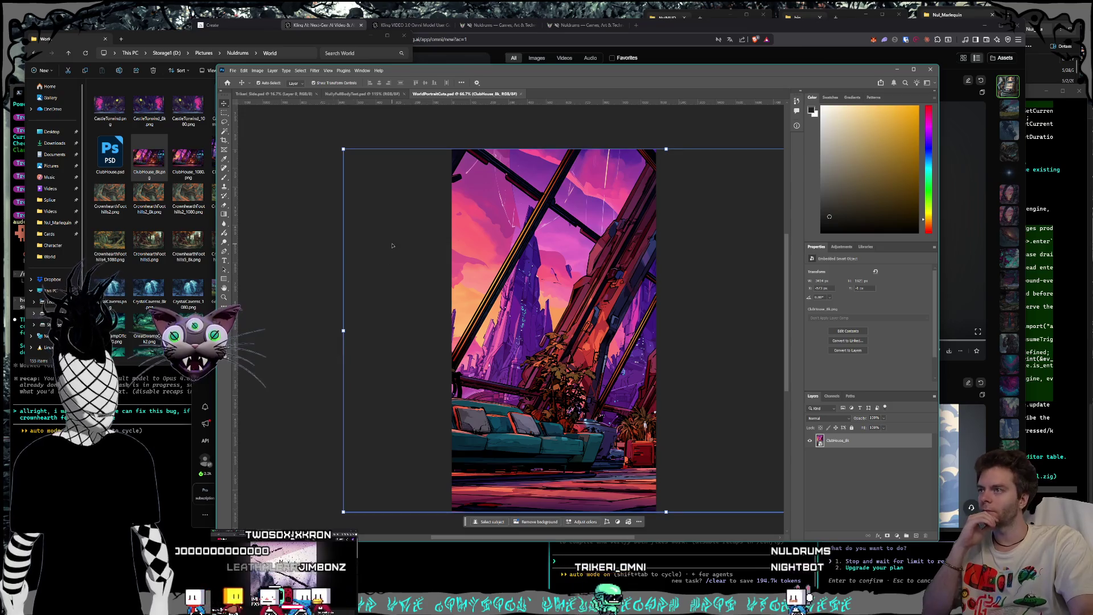
# Deselect the clubhouse layer and nudge the Photoshop window down slightly
pyautogui.click(234, 72)
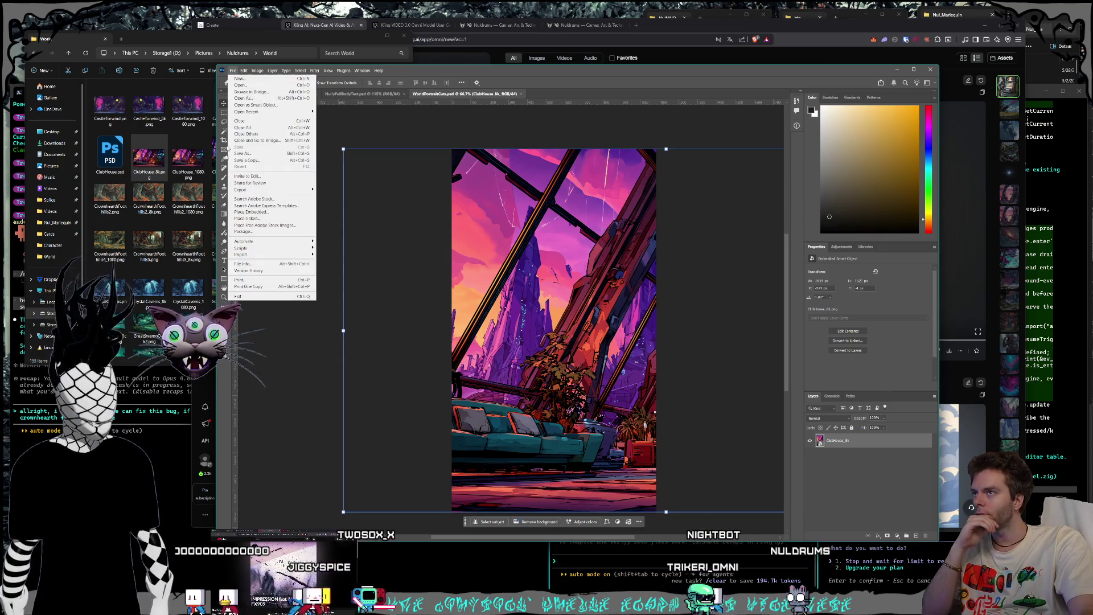
pyautogui.click(349, 136)
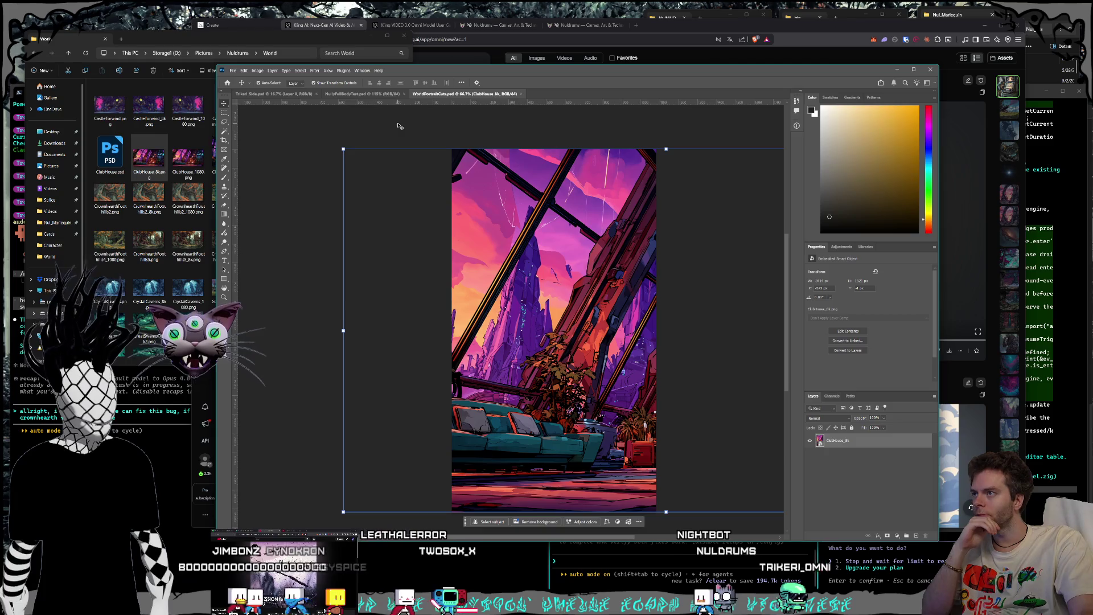
pyautogui.click(432, 128)
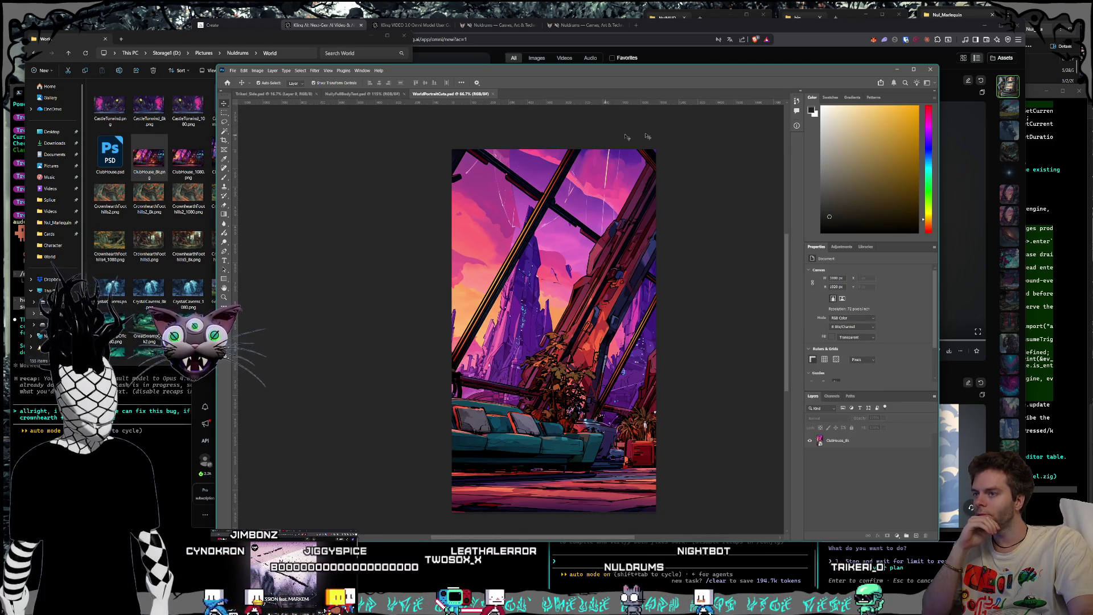
pyautogui.moveTo(640, 72); pyautogui.dragTo(639, 81)
# Minimize Photoshop and browse File Explorer from Pictures to Nuldrums > Characters > Shorts
pyautogui.click(898, 79)
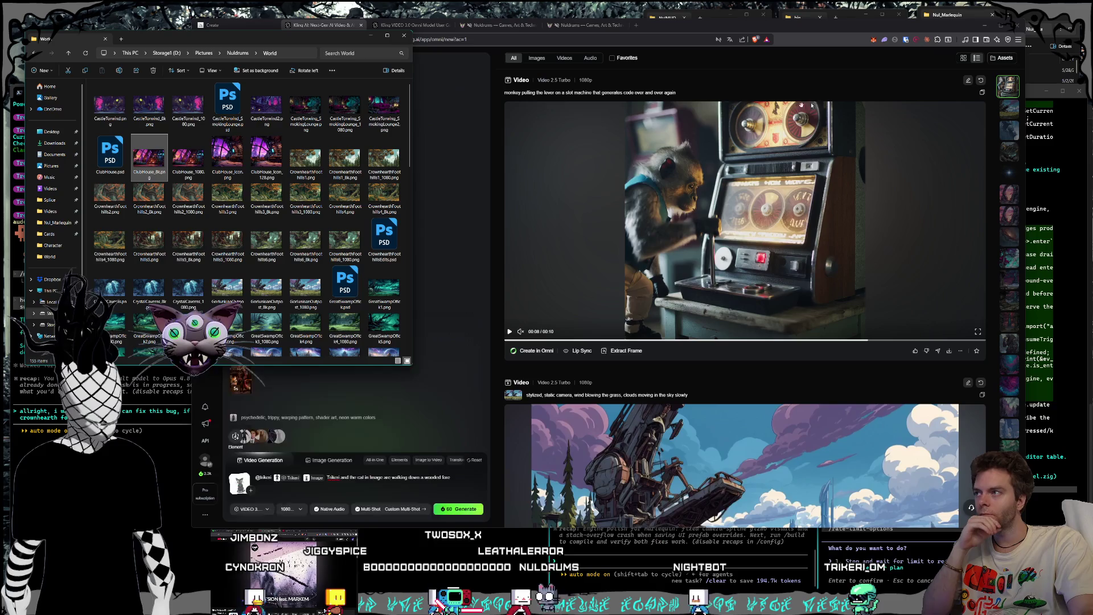
pyautogui.moveTo(340, 46); pyautogui.dragTo(358, 55)
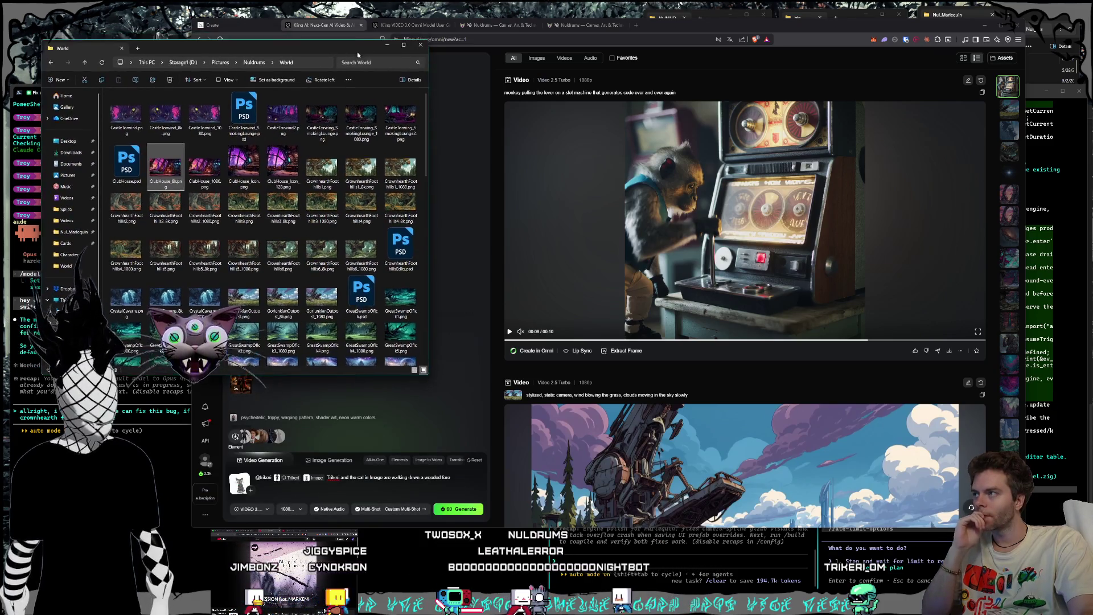
pyautogui.click(387, 45)
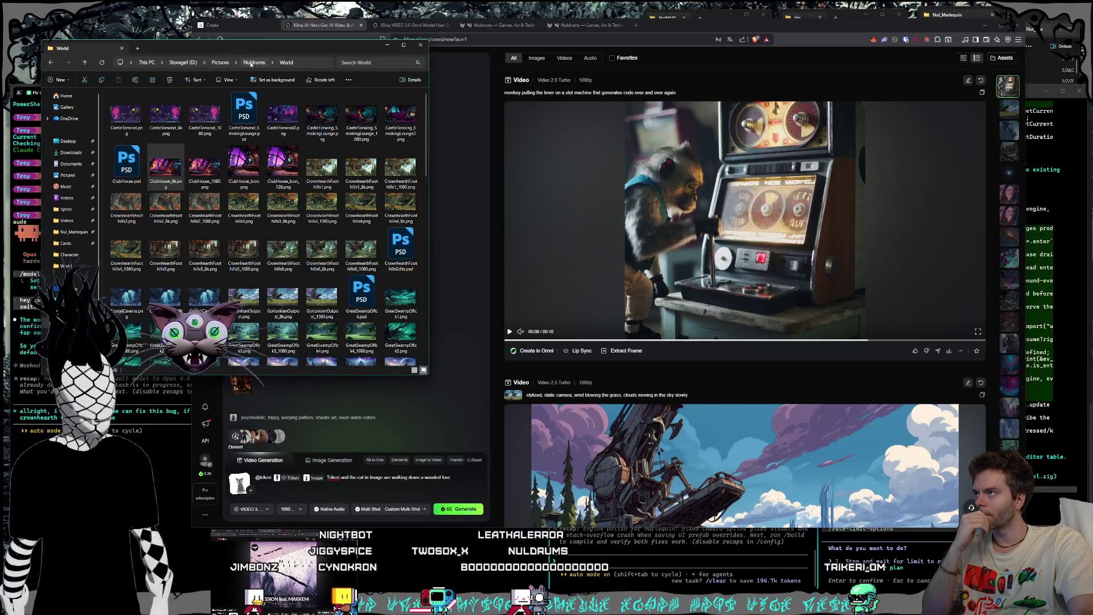
pyautogui.click(221, 63)
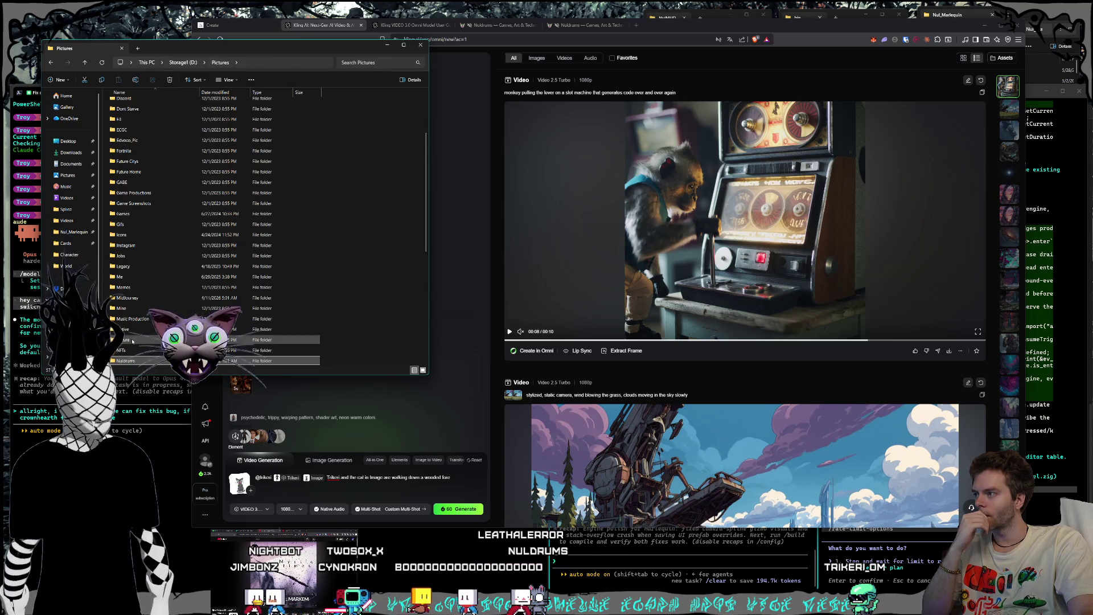
pyautogui.doubleClick(126, 360)
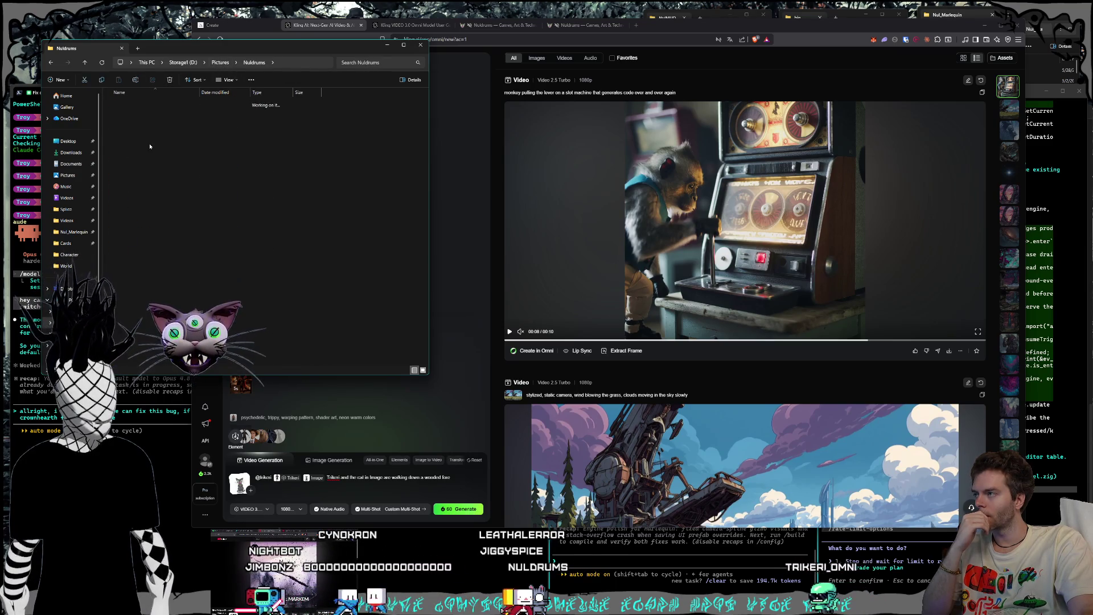
pyautogui.doubleClick(131, 192)
pyautogui.doubleClick(137, 156)
# Open the Synthsistants folder and drag an image onto the Kling prompt as a reference
pyautogui.doubleClick(142, 135)
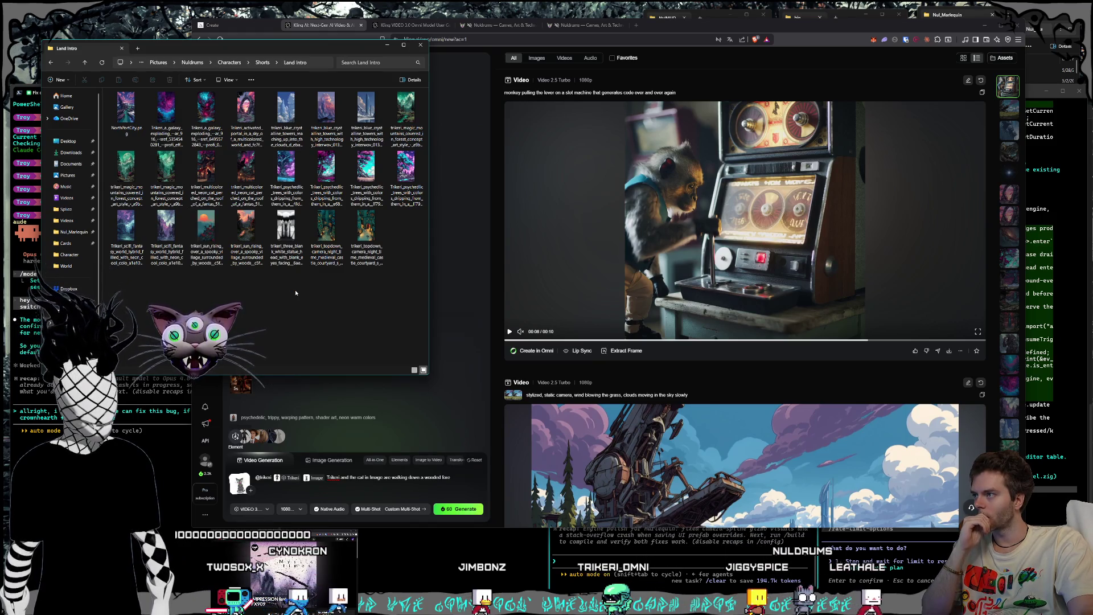
pyautogui.click(260, 63)
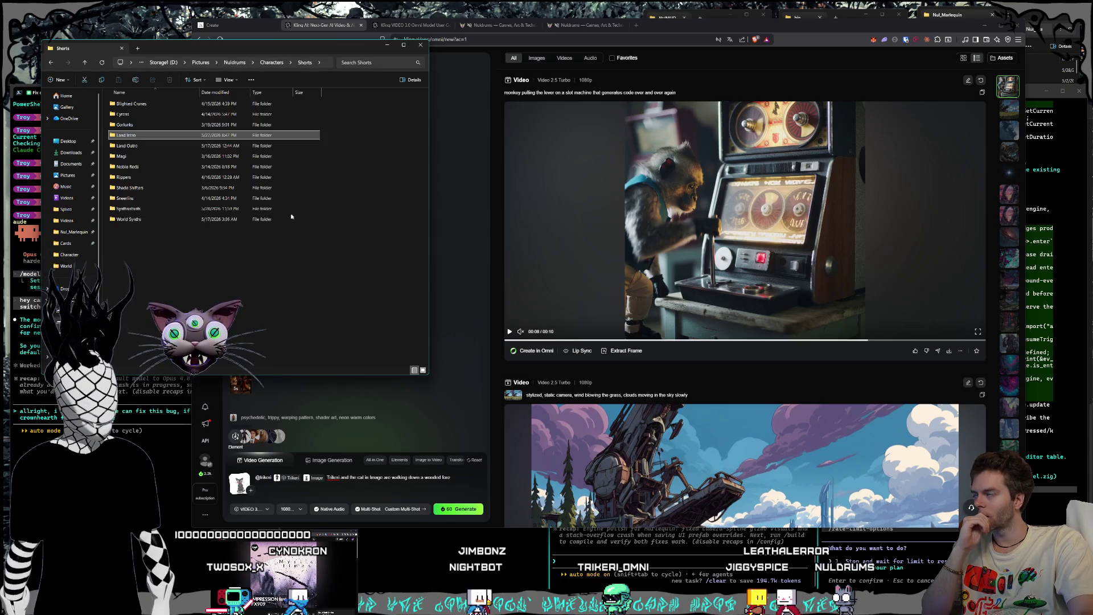
pyautogui.doubleClick(165, 225)
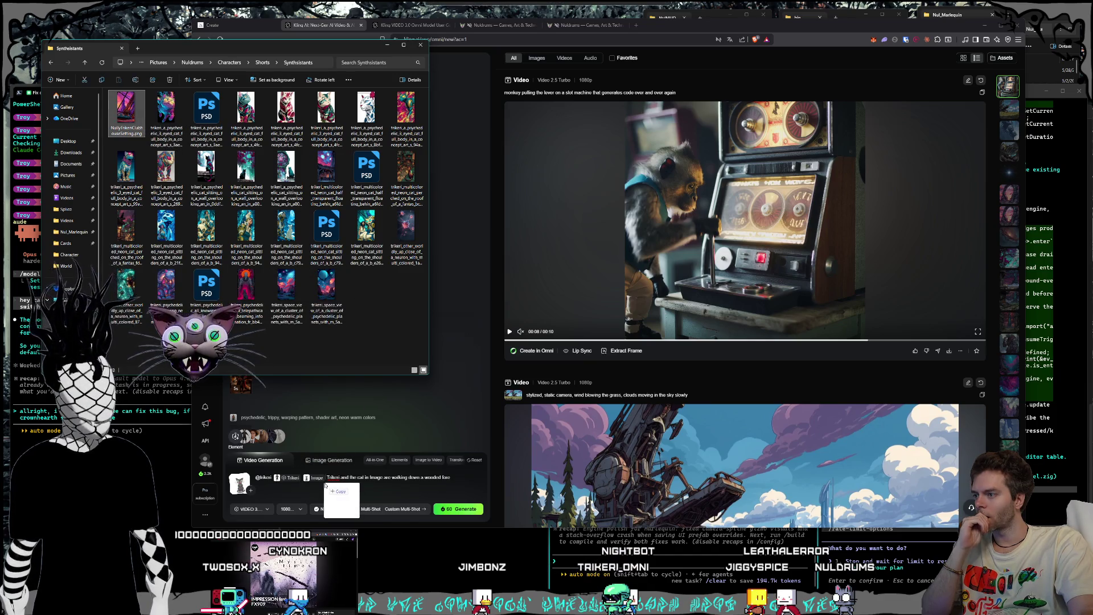
pyautogui.moveTo(325, 485); pyautogui.dragTo(380, 468)
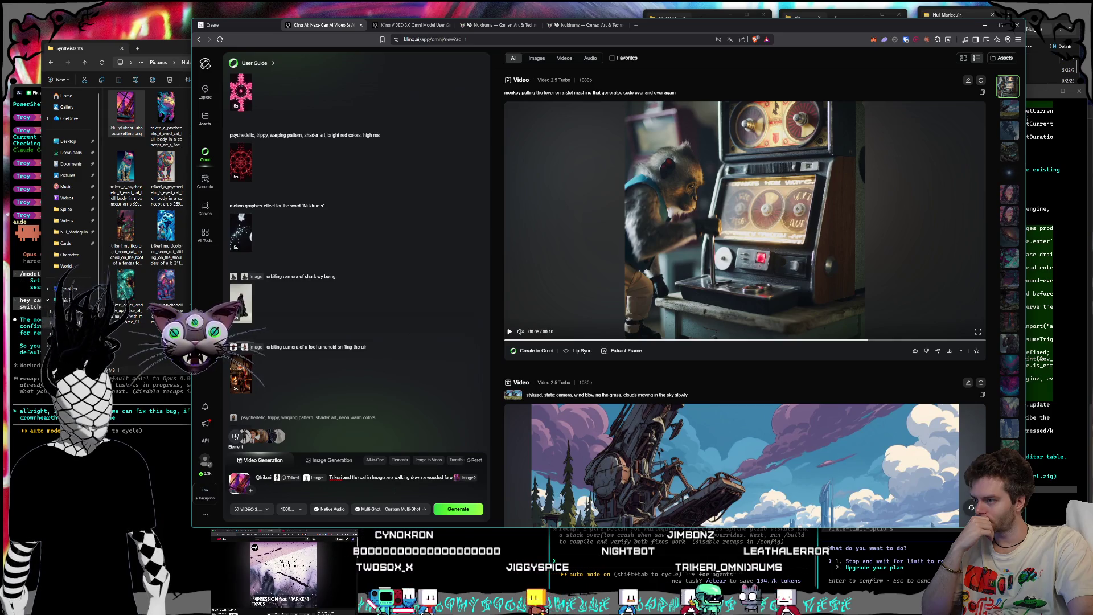
# Replace the old wording so Image1's pair hangs out in Image2's ceiling, the cat floating and talking
pyautogui.press('Left')
pyautogui.press('BackSpace')
pyautogui.press('BackSpace')
pyautogui.press('BackSpace')
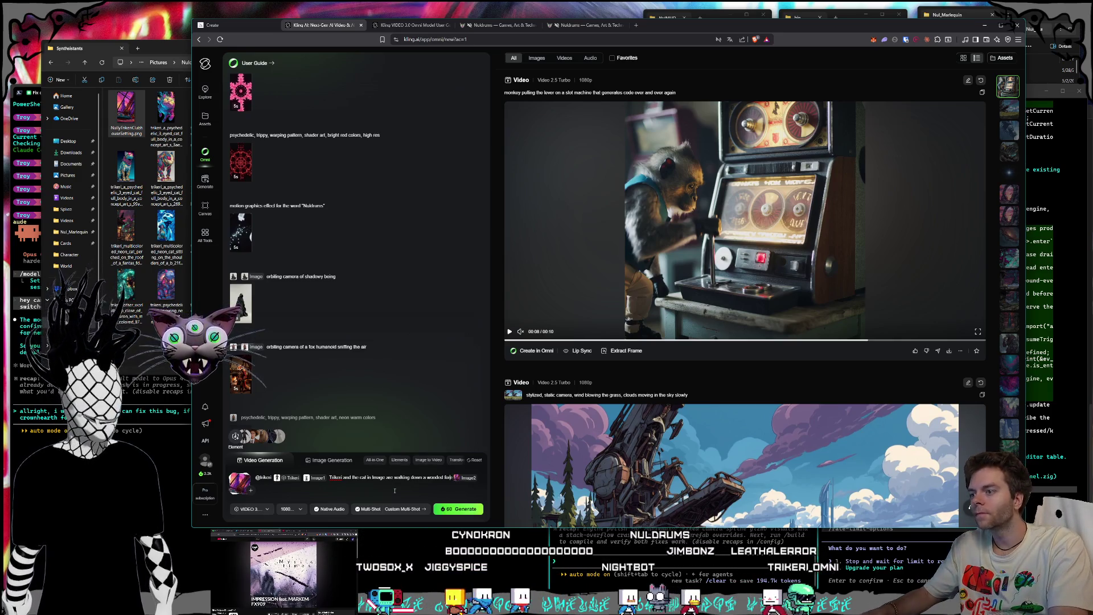
pyautogui.press('BackSpace')
pyautogui.press('BackSpace')
pyautogui.press('BackSpace')
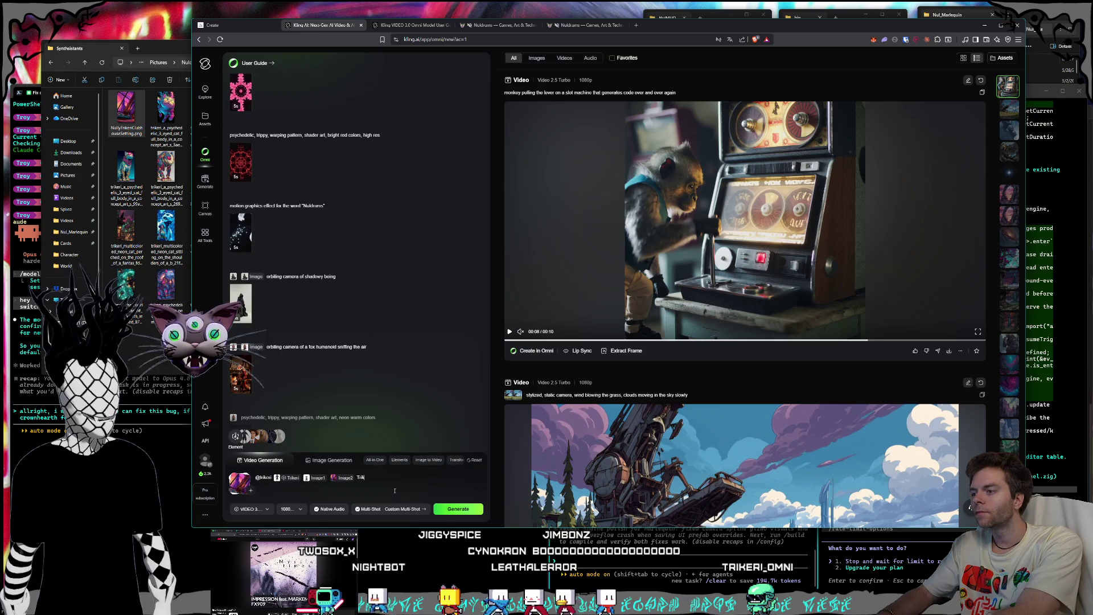
pyautogui.write('t in th')
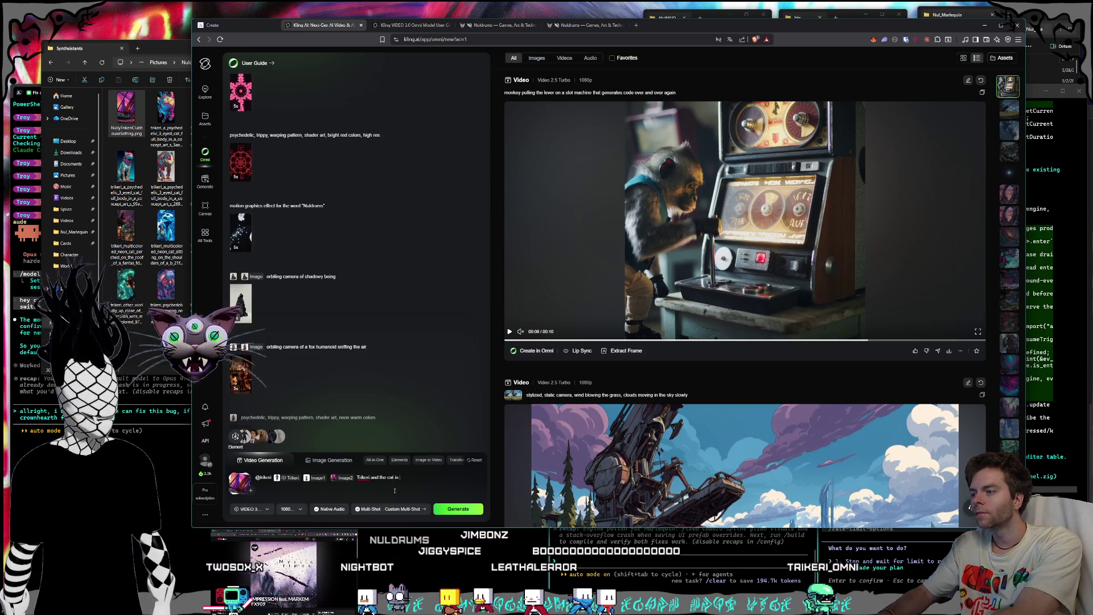
pyautogui.write('1 are')
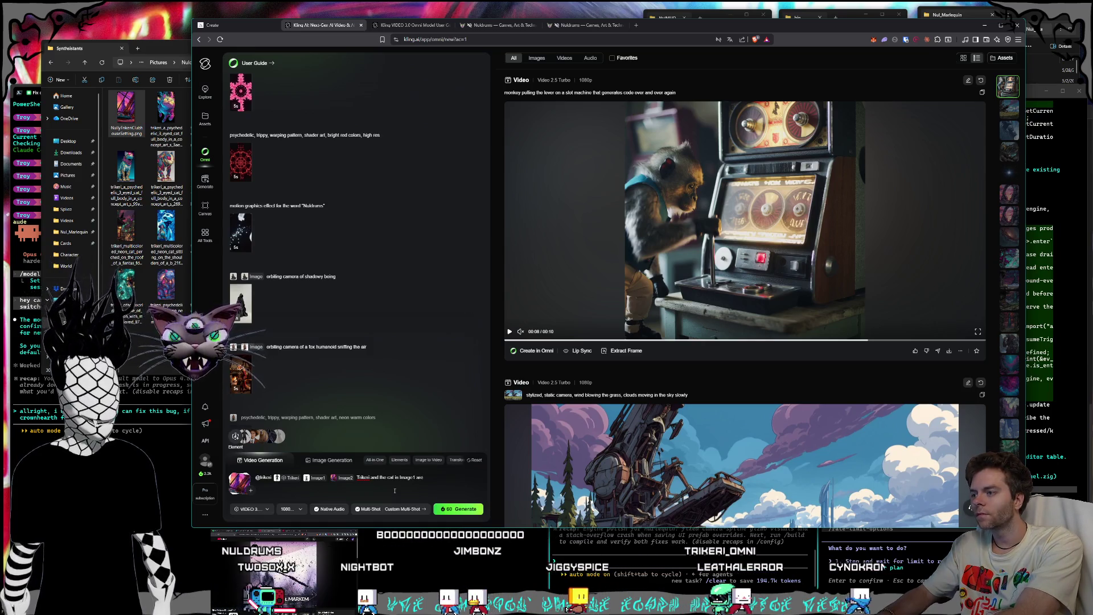
pyautogui.write('ha')
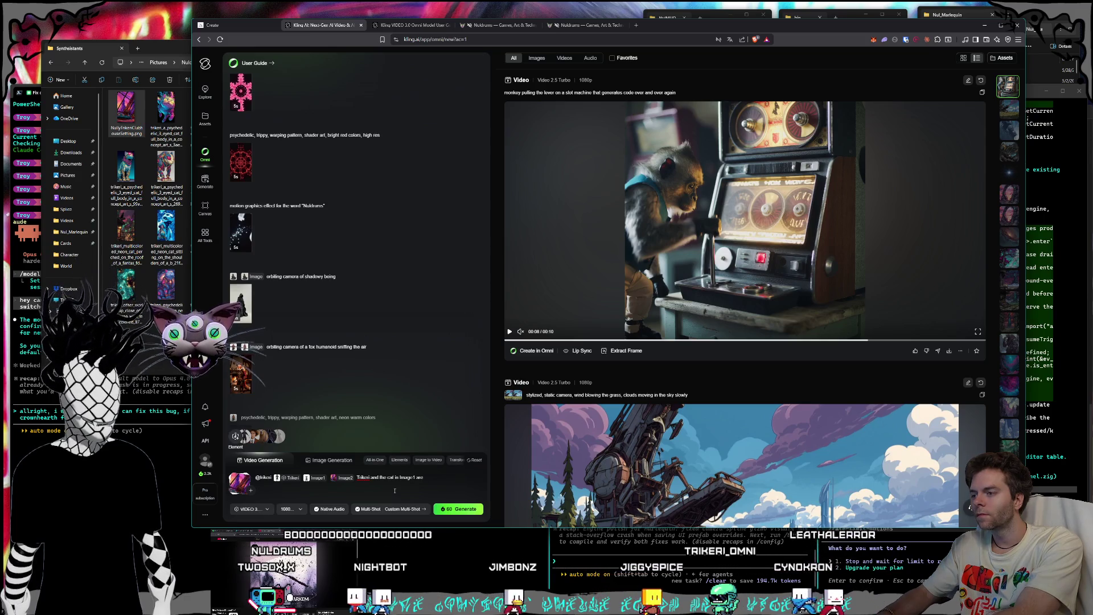
pyautogui.write('nging out')
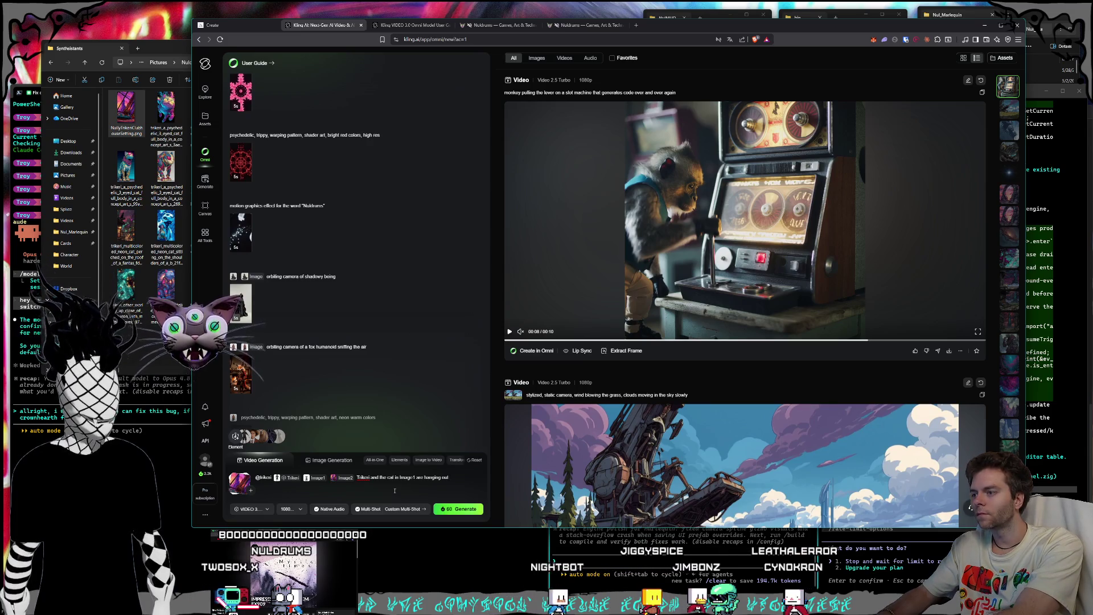
pyautogui.write(' in th')
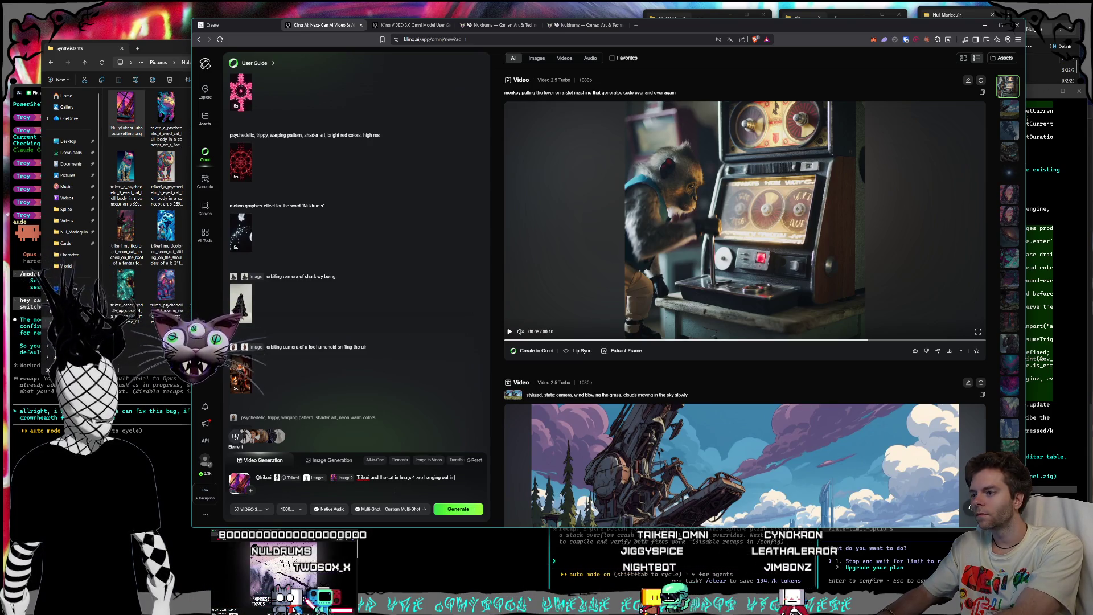
pyautogui.write('e ceiling in image')
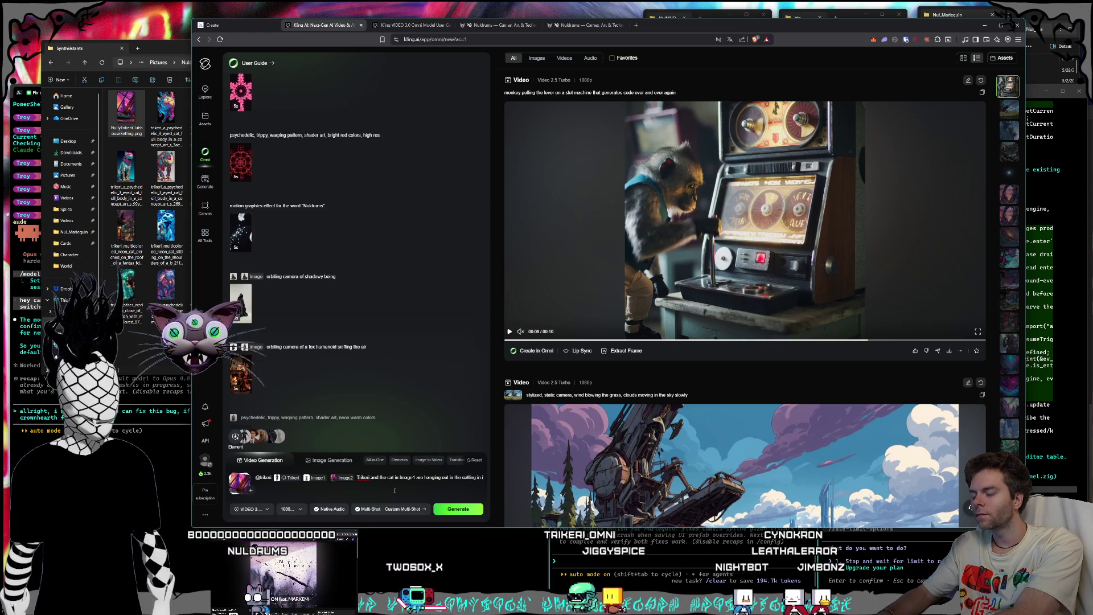
pyautogui.write('2,')
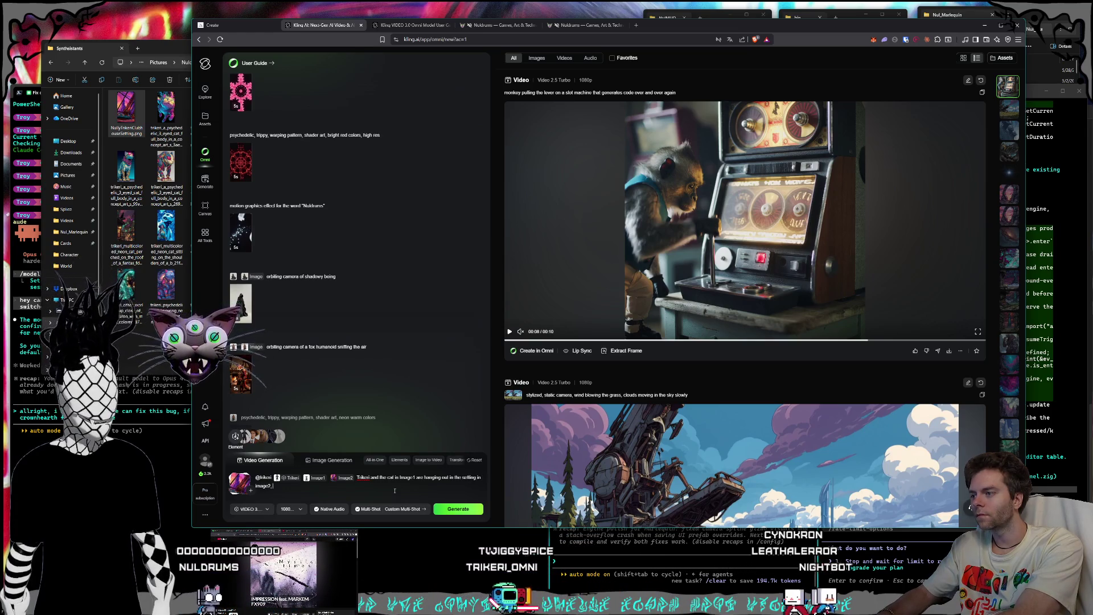
pyautogui.write(' the cat is float')
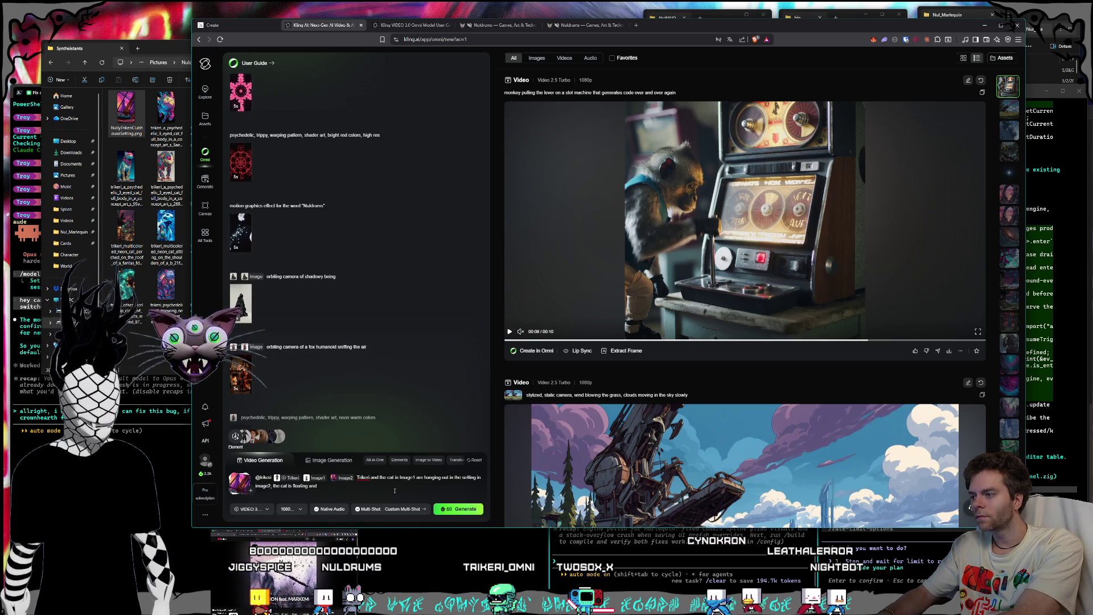
pyautogui.write('ing to him')
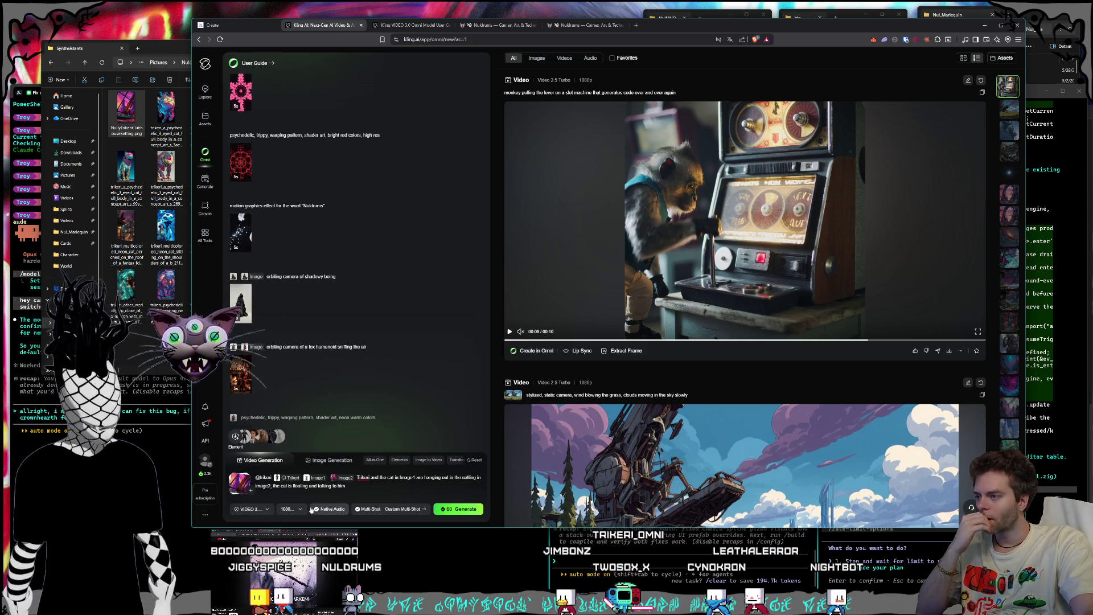
# Set the video output ratio to 9:16 and start generating the clip
pyautogui.click(293, 510)
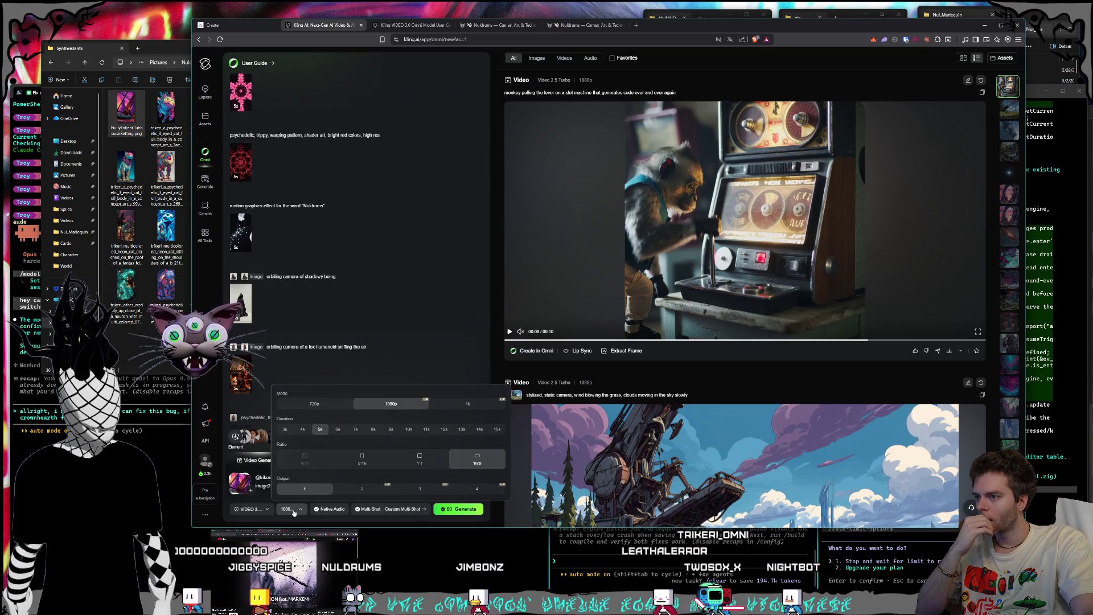
pyautogui.click(356, 466)
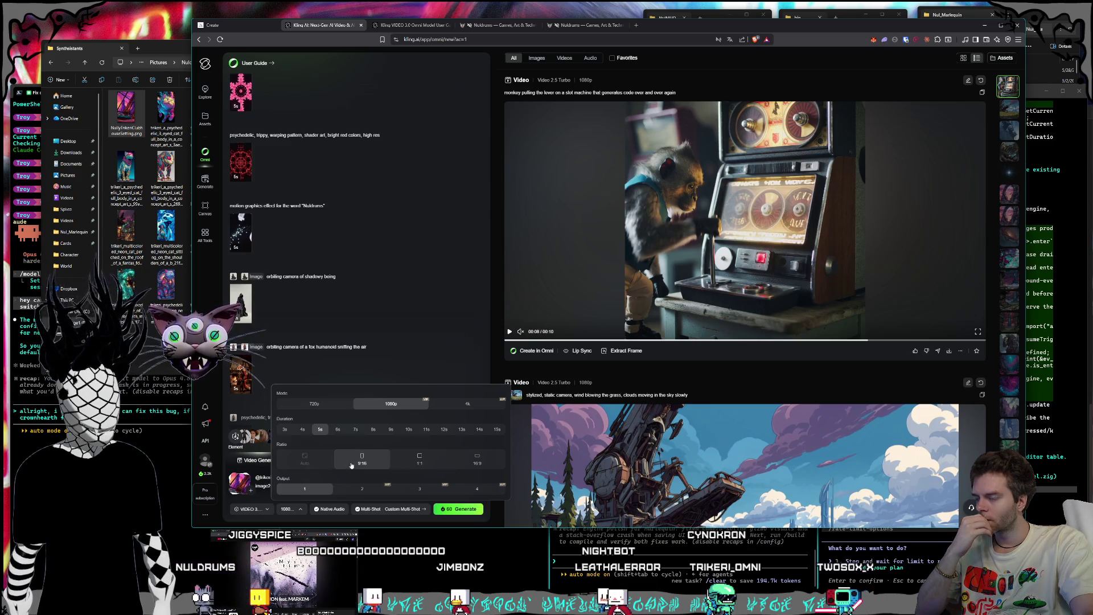
pyautogui.click(294, 512)
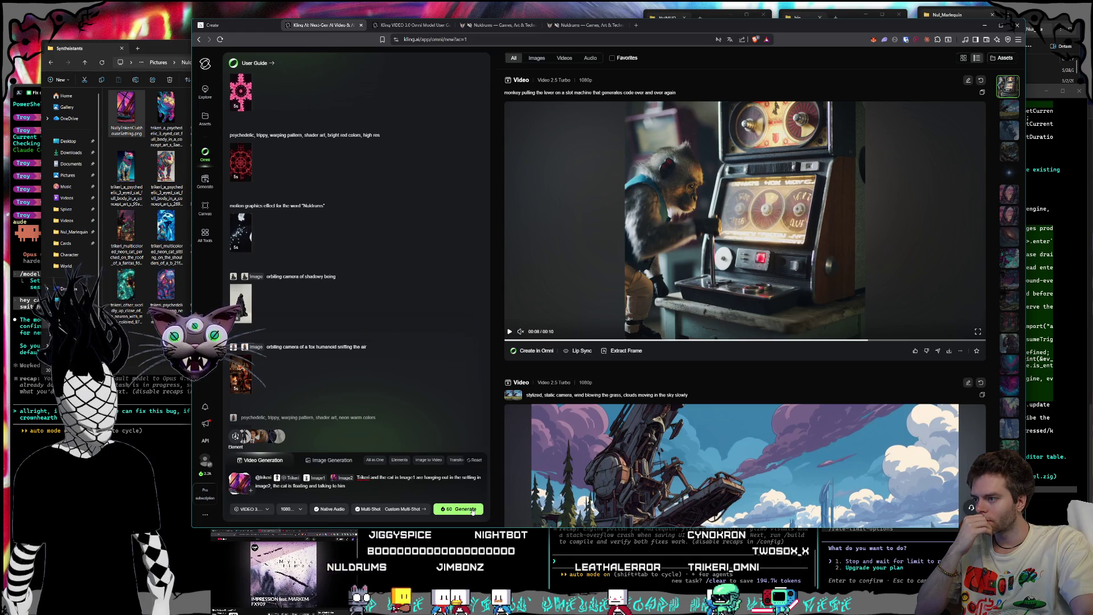
pyautogui.click(472, 509)
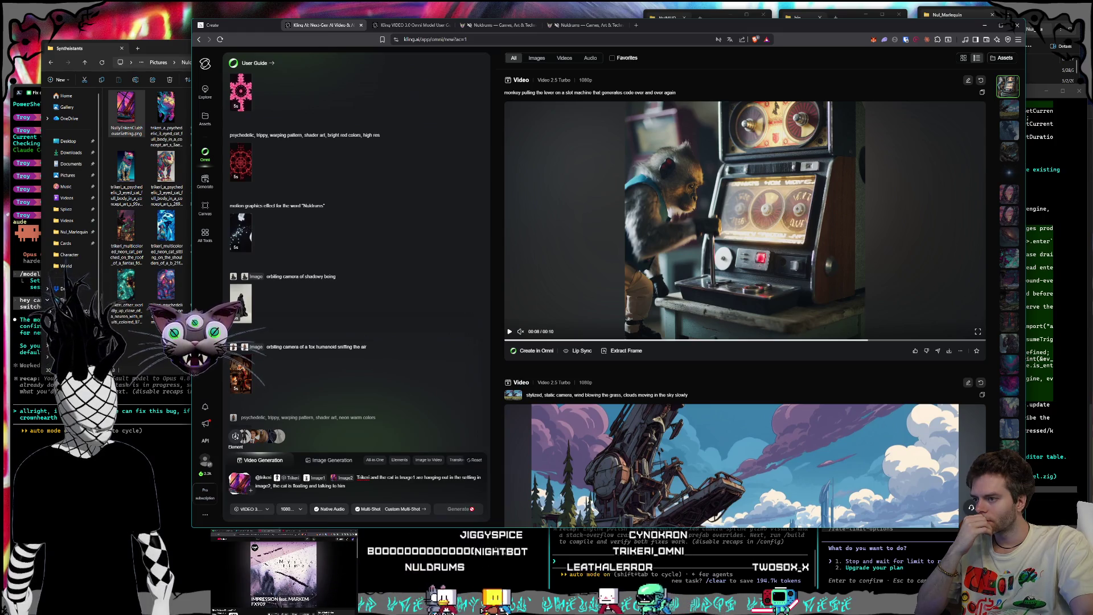
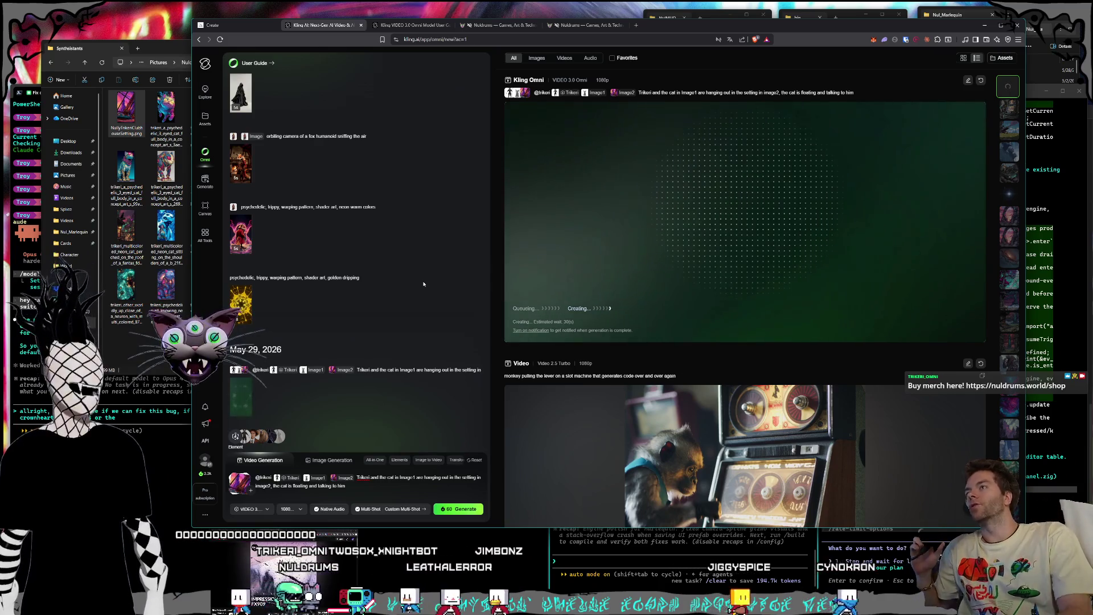
# Browse the Crownhearth Foothills and Nuldrums pages, including Magic Mountains and the merch shop
pyautogui.click(576, 28)
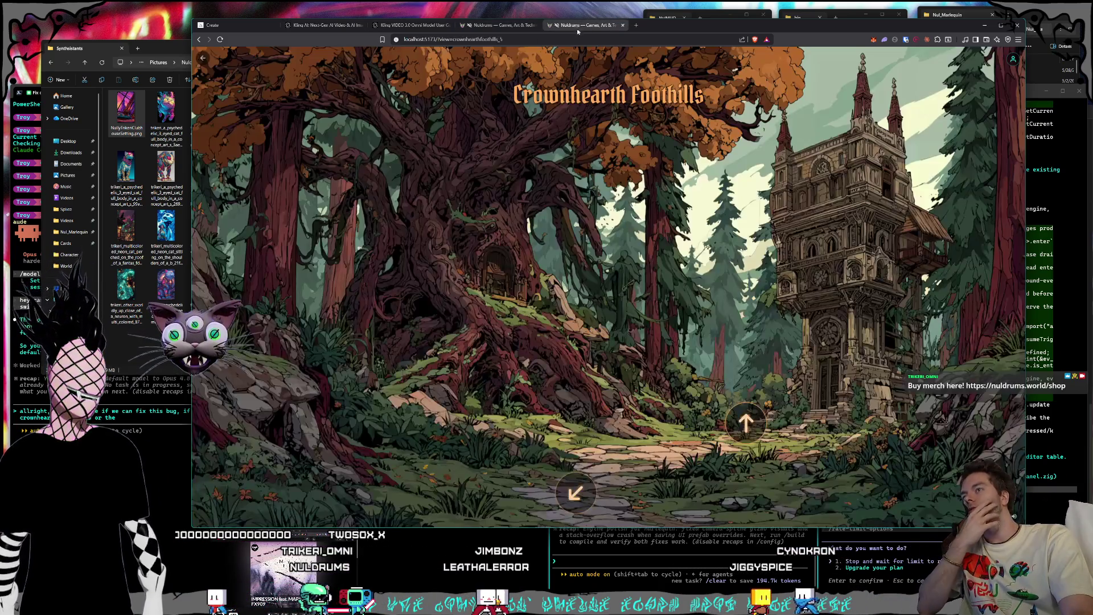
pyautogui.hotkey('ctrl', 'shift', 'Tab')
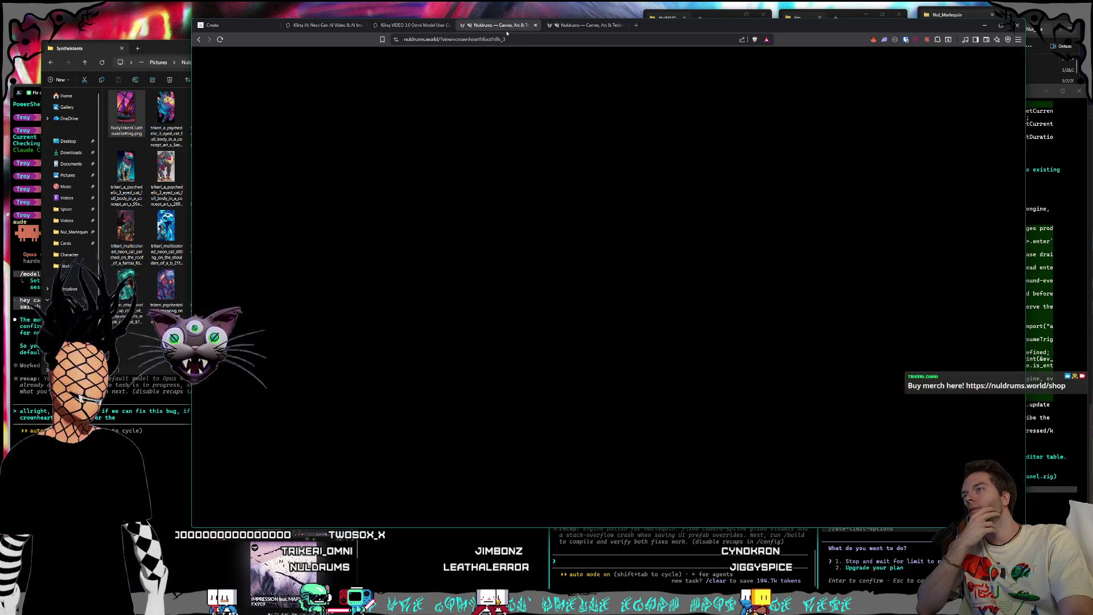
pyautogui.click(201, 58)
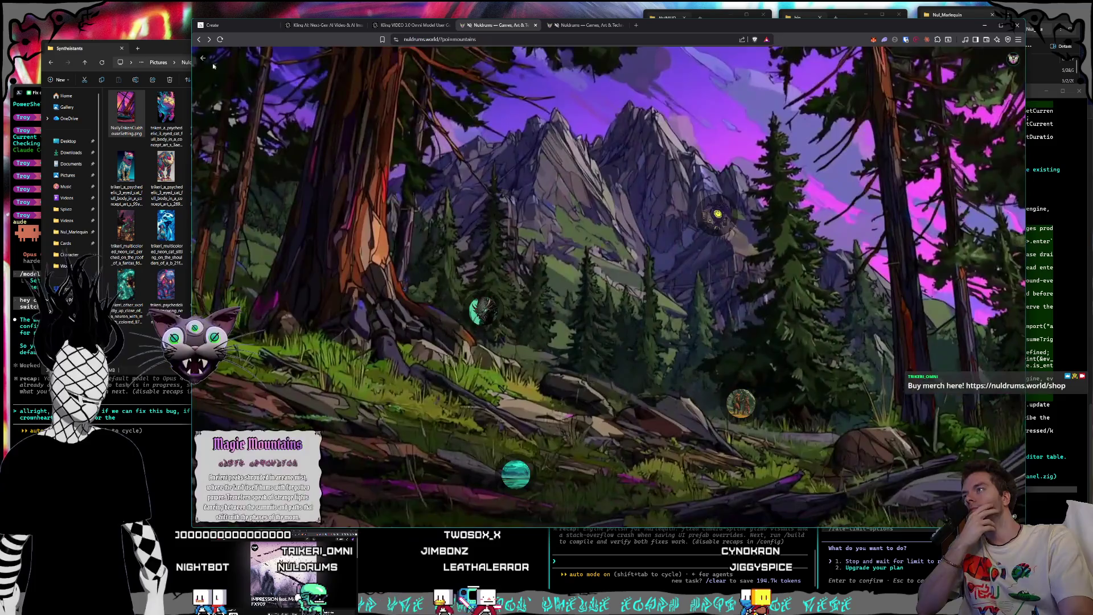
pyautogui.click(203, 59)
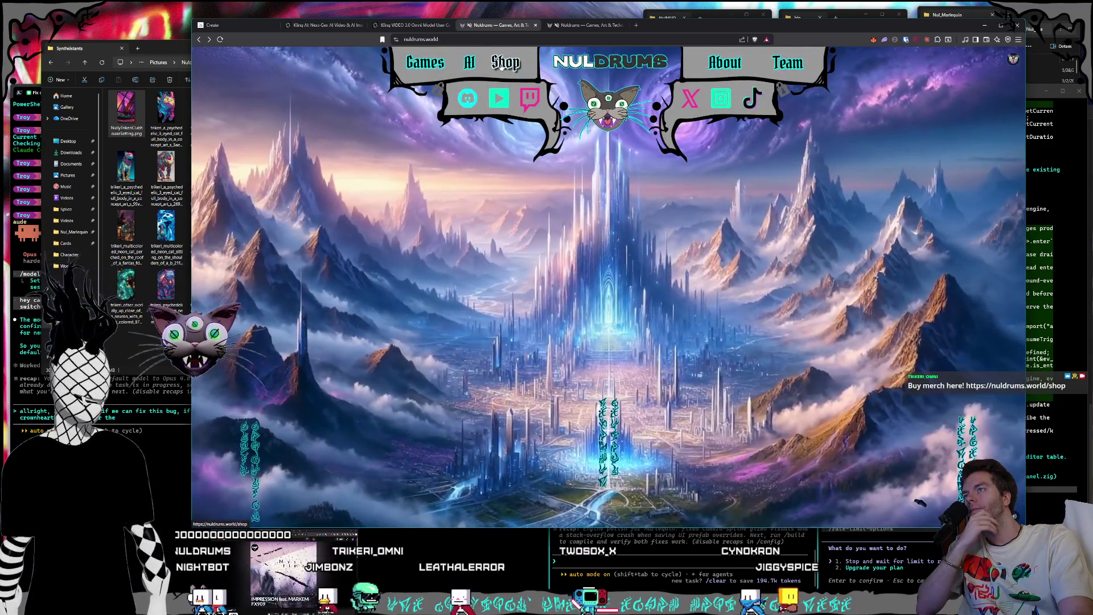
pyautogui.click(500, 78)
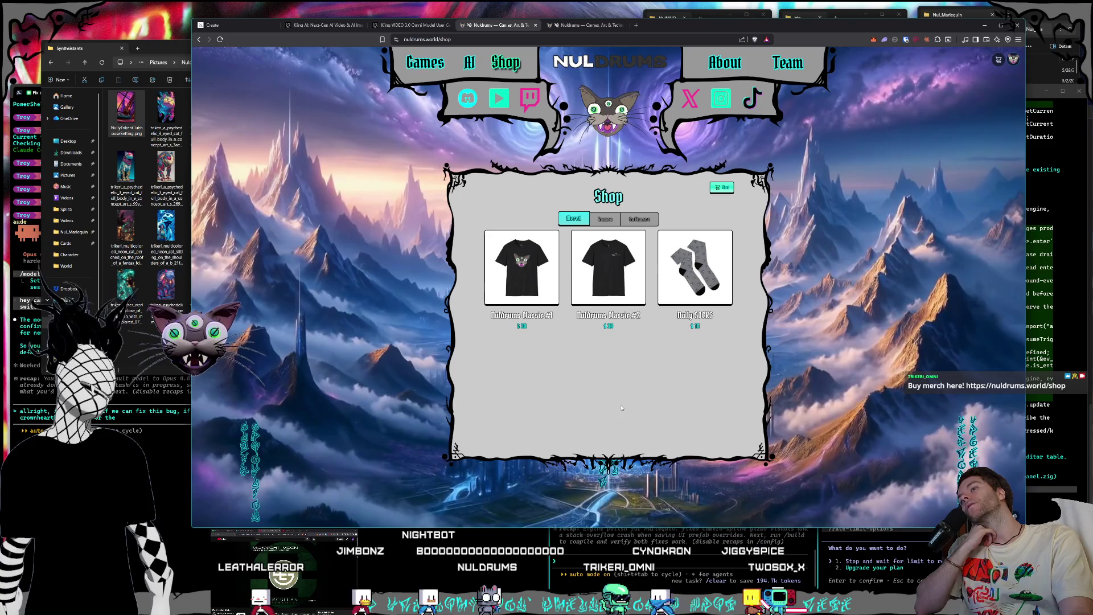
# Bring up the Kling VIDEO 3.0 Omni user guide
pyautogui.click(581, 25)
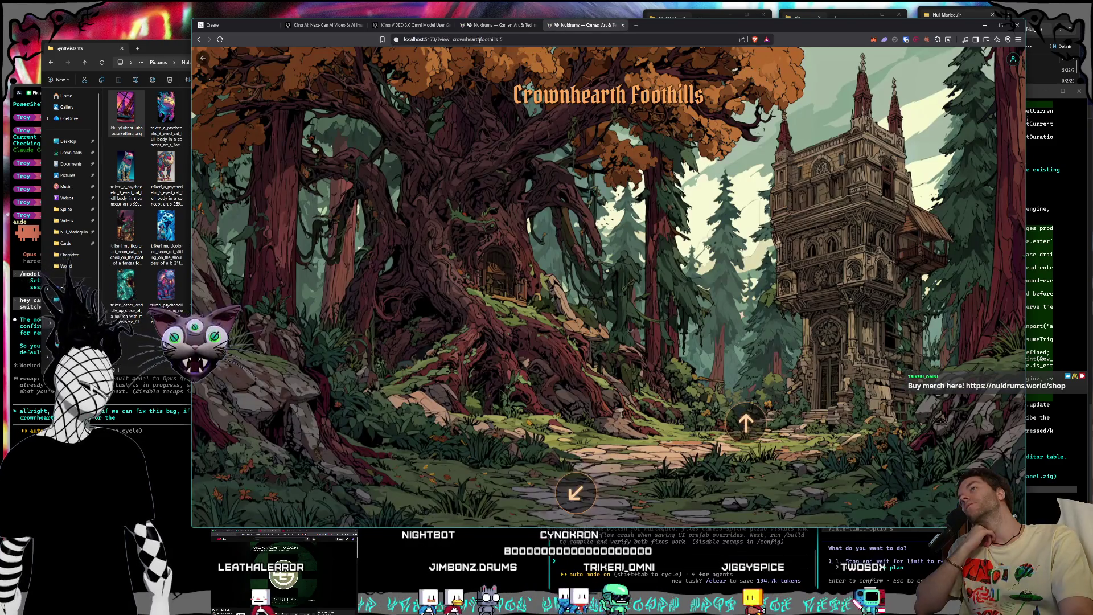
pyautogui.click(487, 26)
pyautogui.click(425, 27)
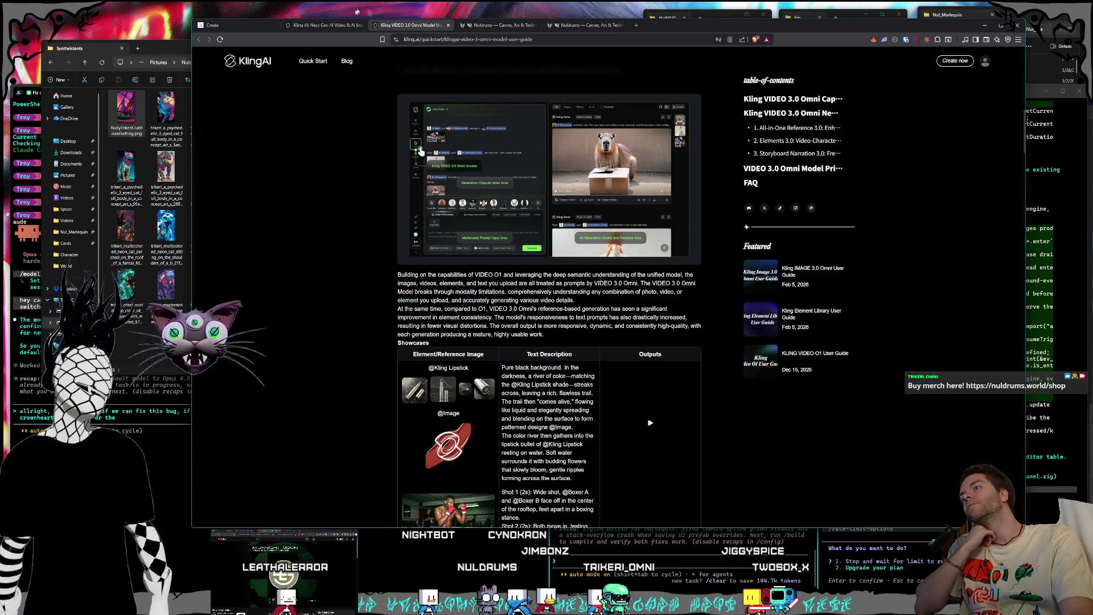
# Play the generated Omni video of the masked character and cat in full screen
pyautogui.click(330, 25)
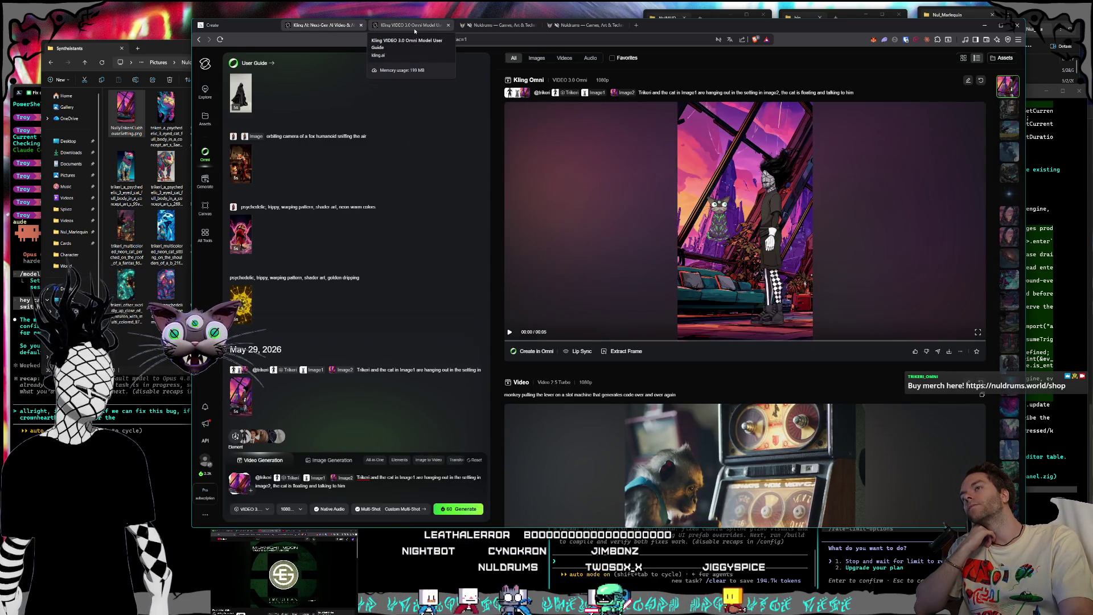
pyautogui.click(653, 290)
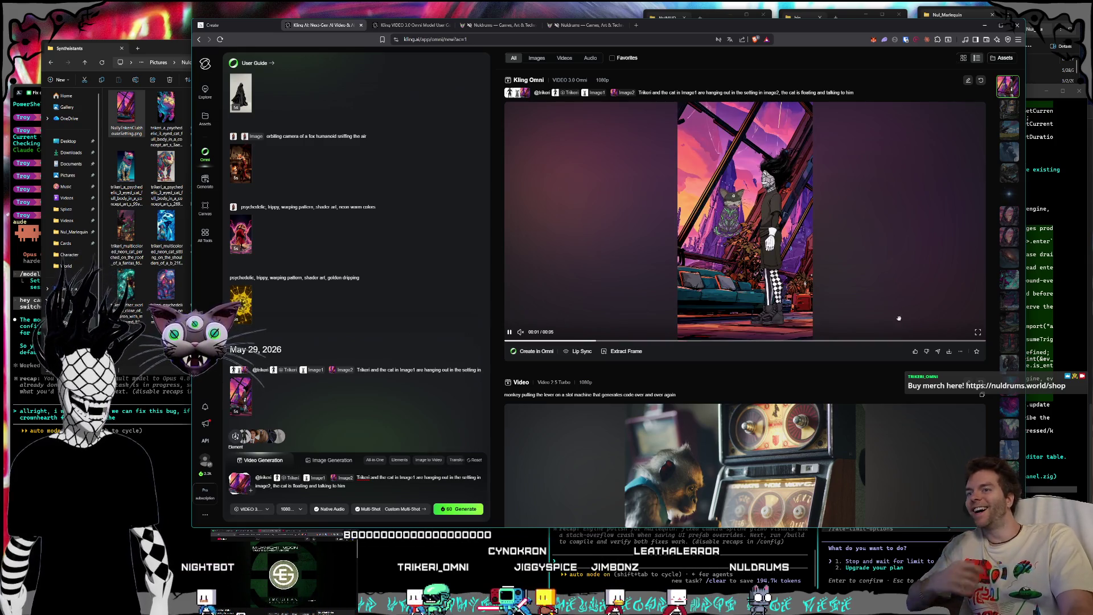
pyautogui.click(978, 332)
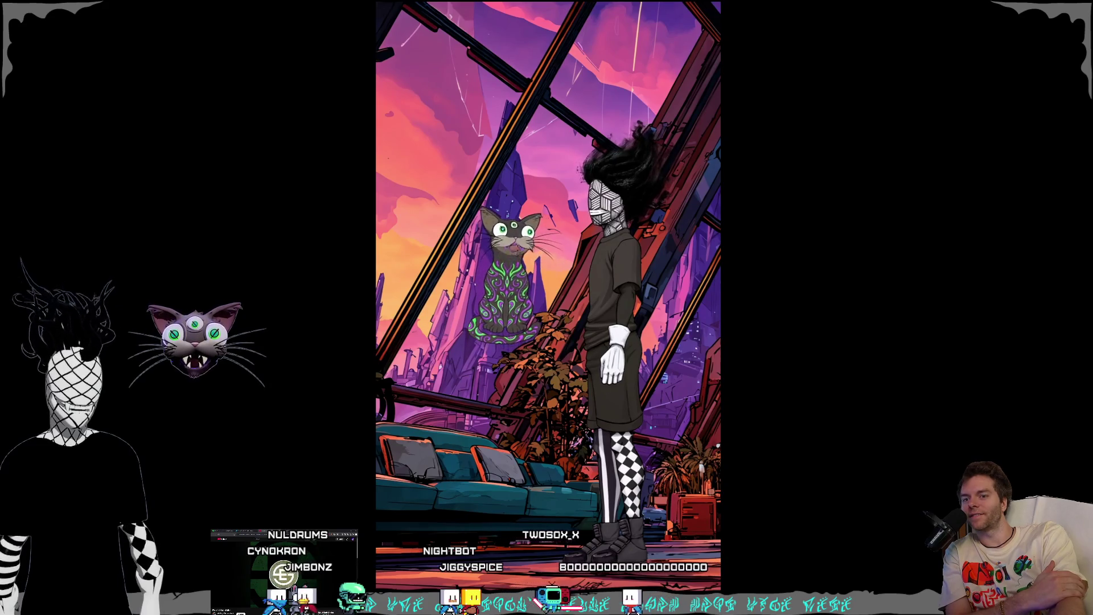
# Exit full-screen playback and hide all windows to show the desktop
pyautogui.press('Escape')
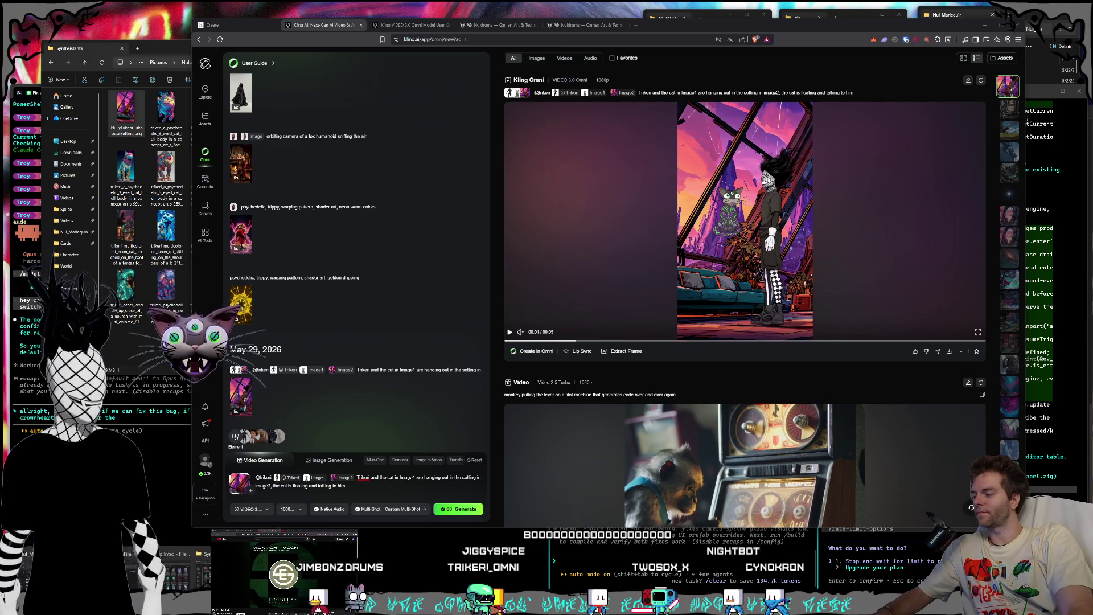
pyautogui.press('super+Home')
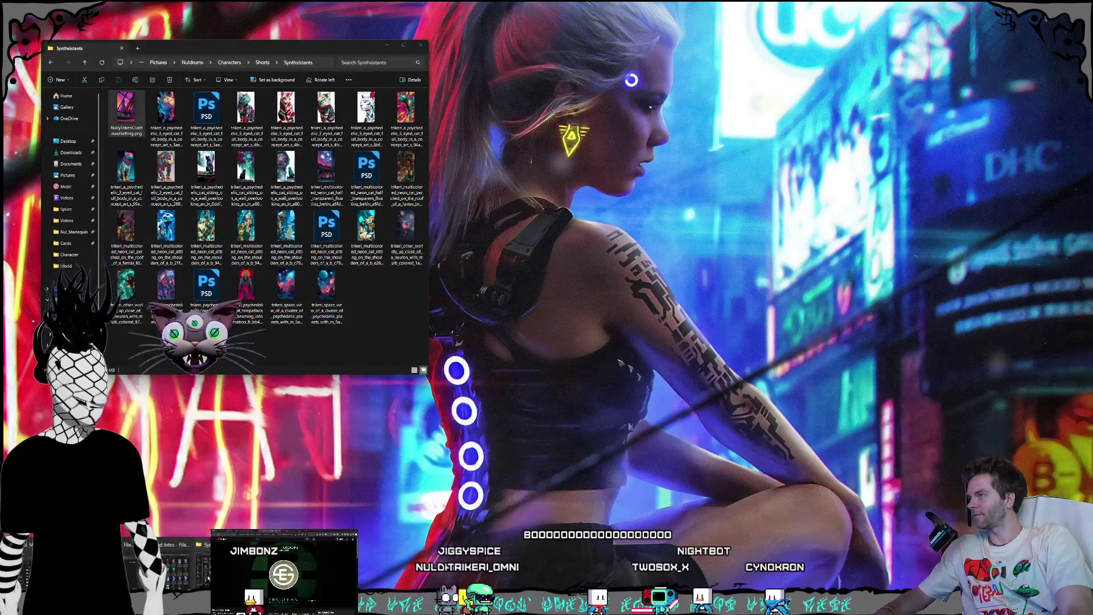
# Restore the windows and move up to the Storage1 (D:) drive in File Explorer
pyautogui.press('super+Home')
pyautogui.click(93, 224)
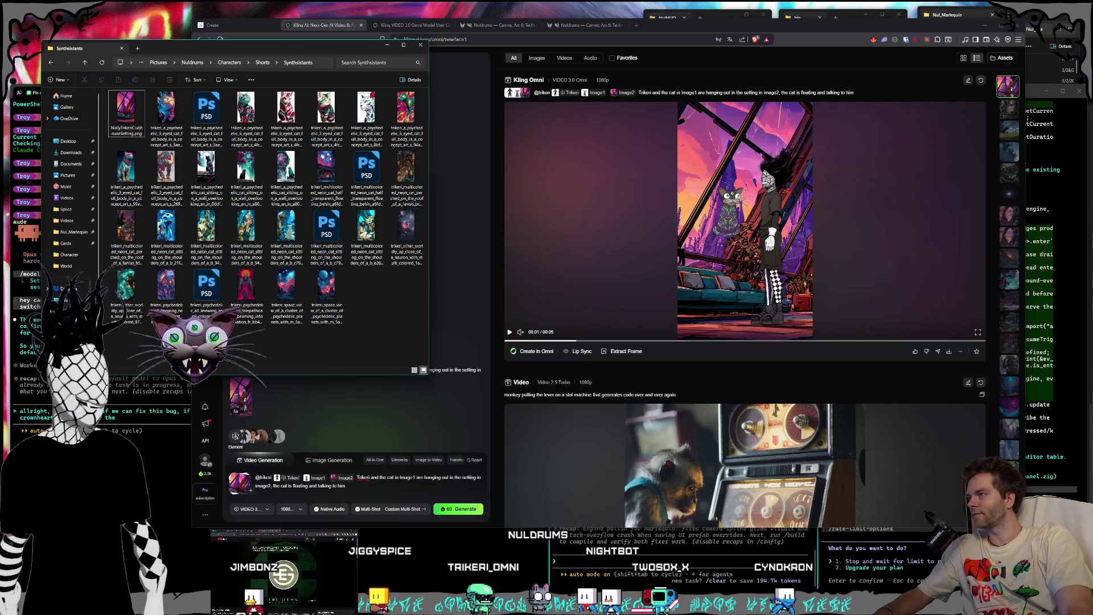
pyautogui.scroll(-1, 93, 223)
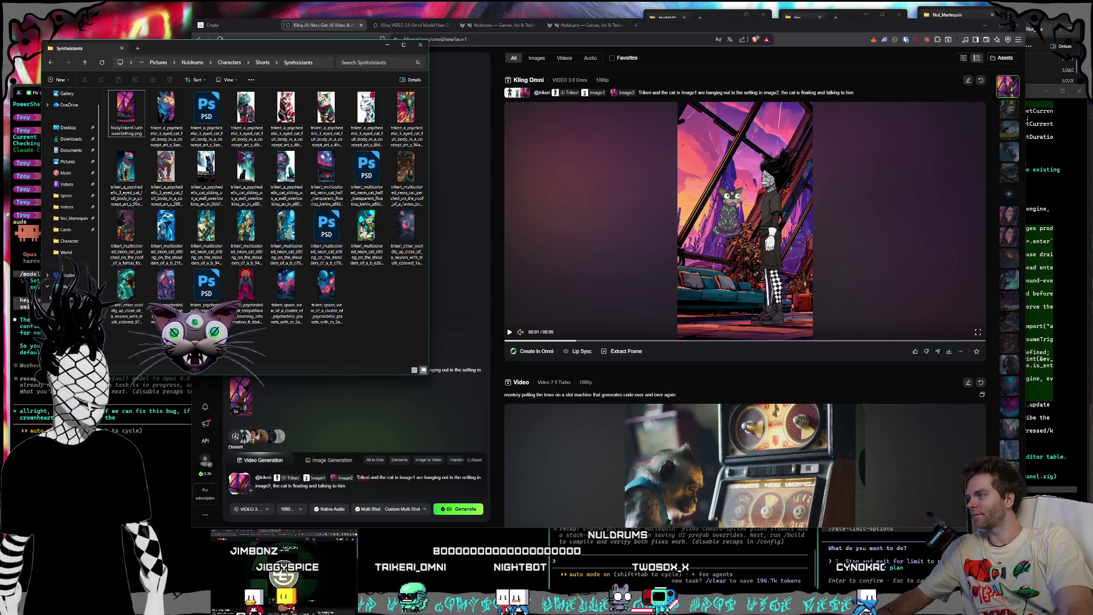
pyautogui.hotkey('alt', 'Up')
pyautogui.hotkey('alt', 'Up')
pyautogui.hotkey('alt', 'Up')
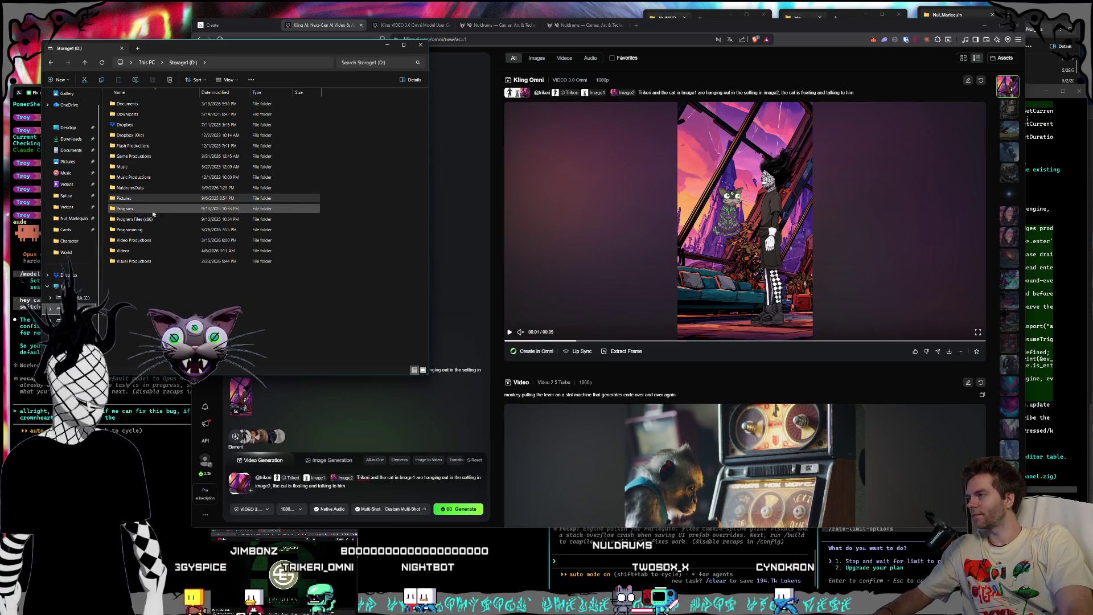
# Select NullyFullBodyFront.png in Pictures\Nuldrums\Nully, then start downloading the Omni video
pyautogui.doubleClick(131, 199)
pyautogui.scroll(-5, 146, 205)
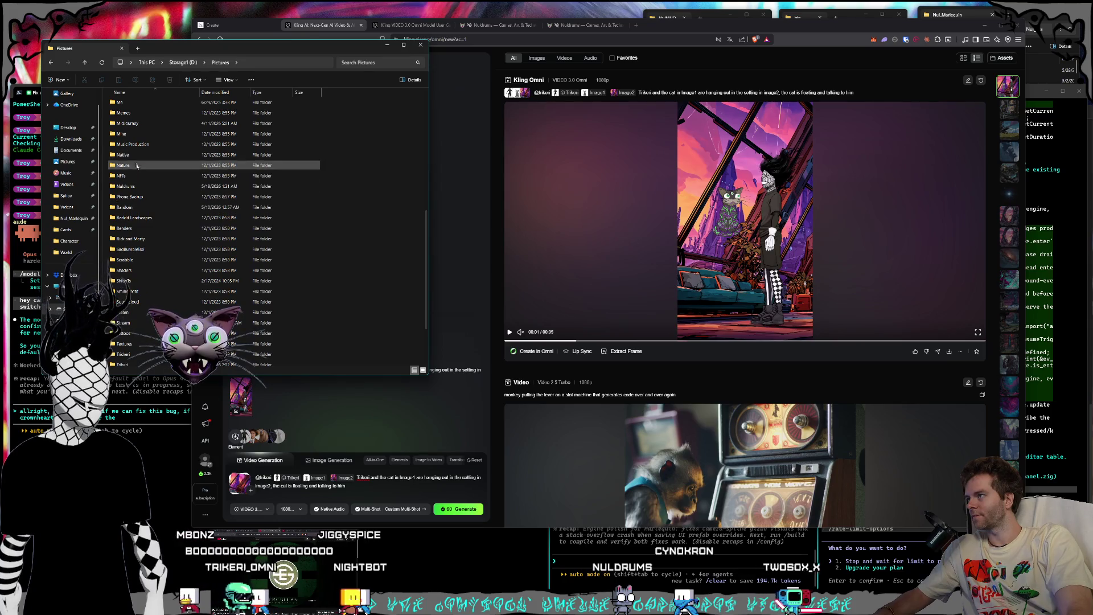
pyautogui.doubleClick(125, 186)
pyautogui.scroll(-3, 142, 181)
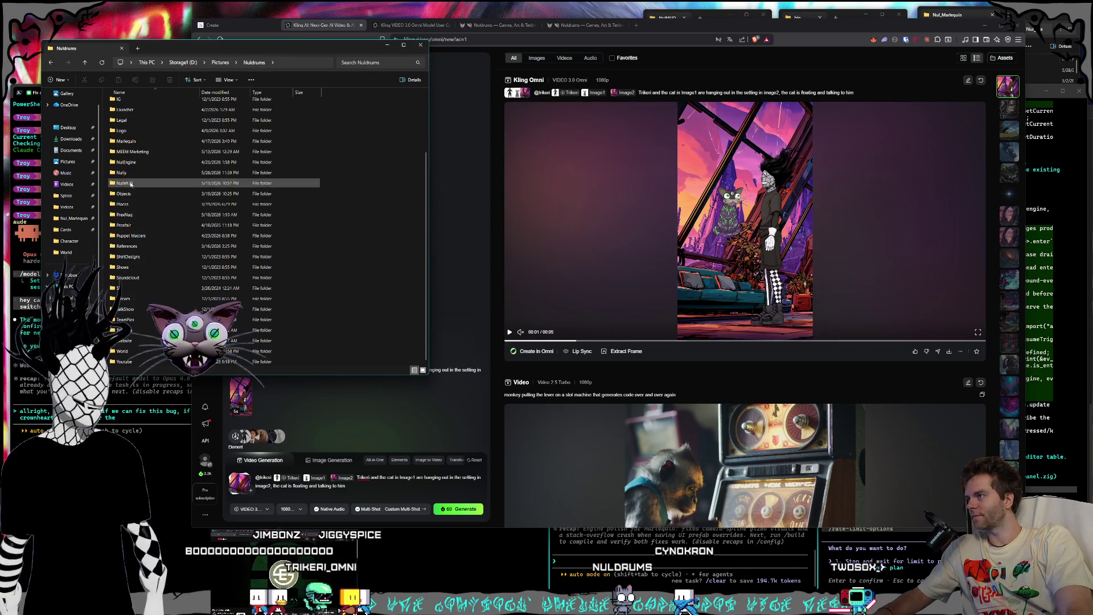
pyautogui.doubleClick(132, 174)
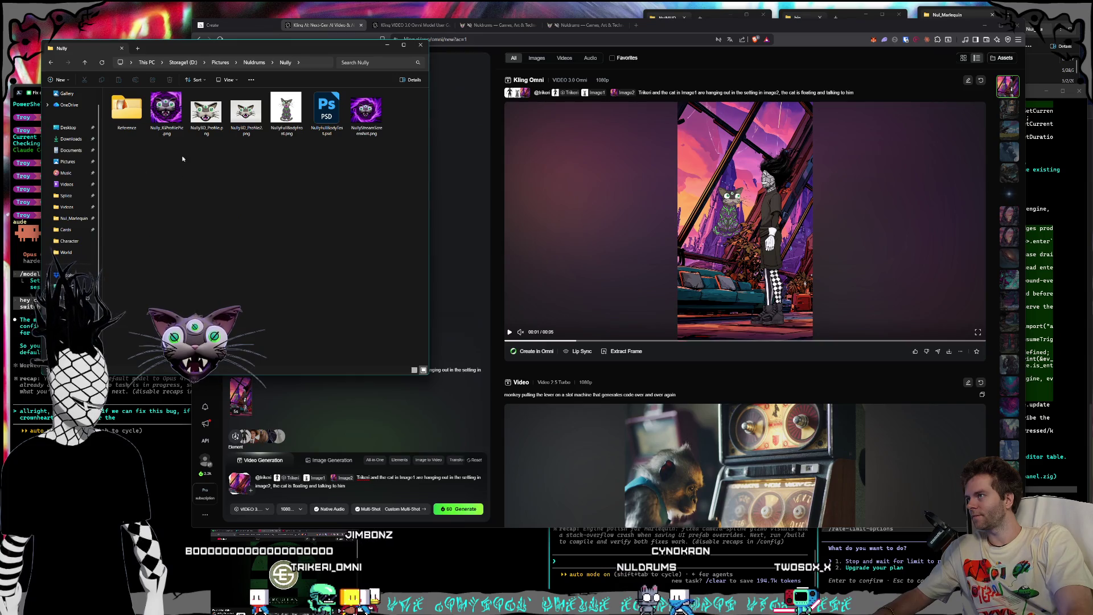
pyautogui.click(284, 120)
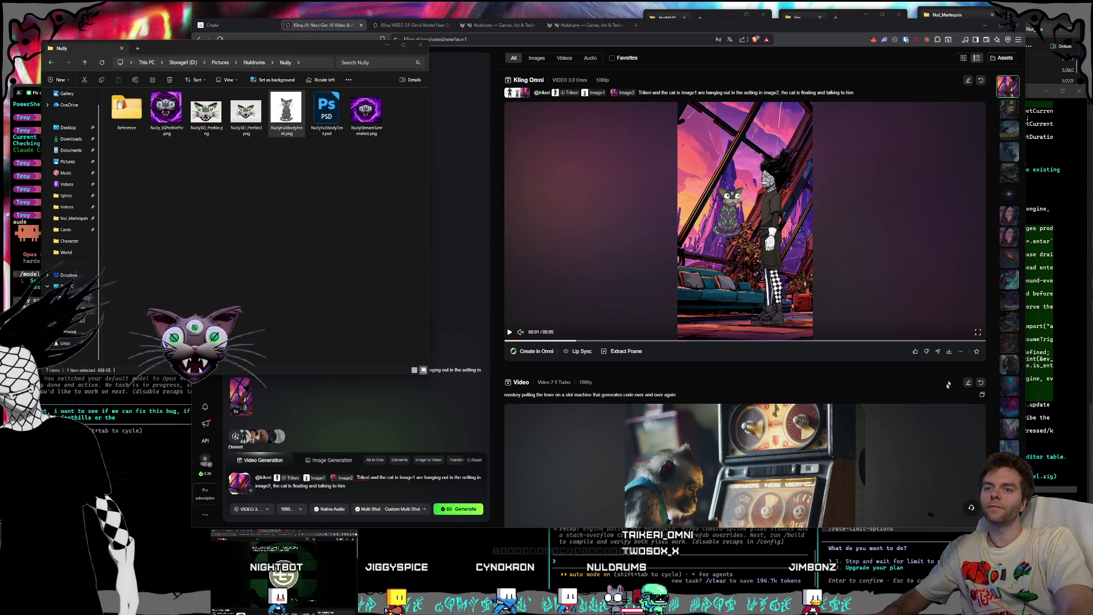
pyautogui.click(948, 353)
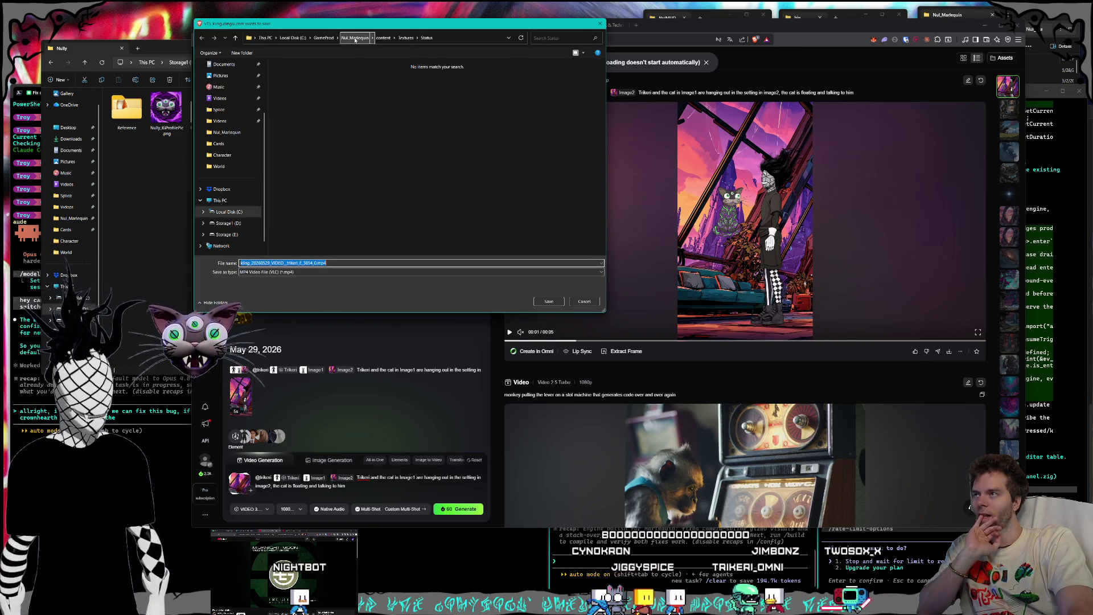
# Save the Omni video as MP4 into D:\Videos\Nuldrums\Shorts\Creatures\Synthsistants and show it in its folder
pyautogui.click(292, 37)
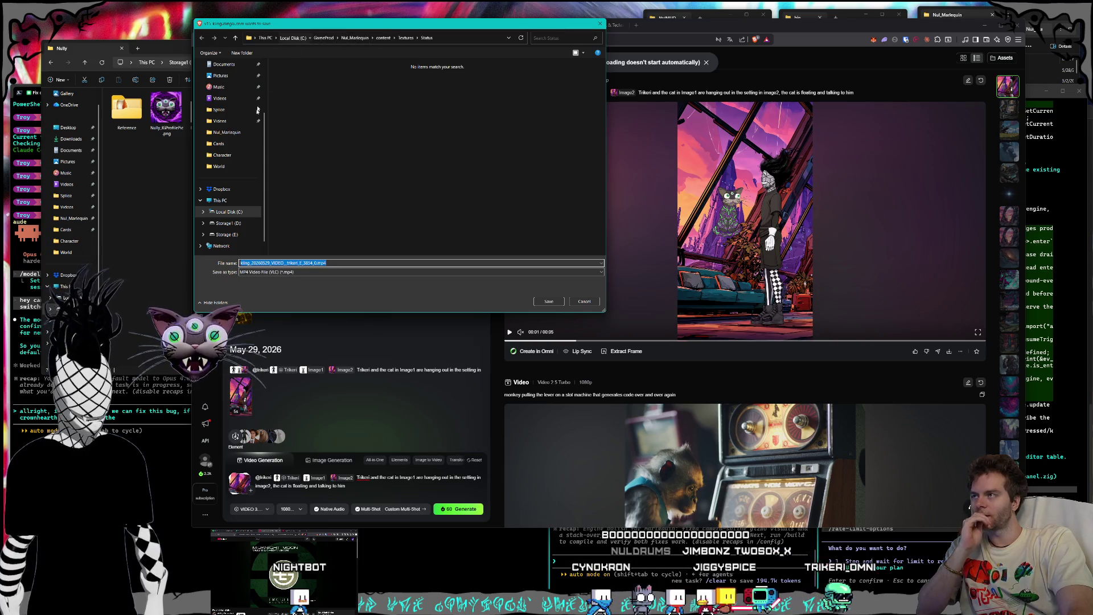
pyautogui.click(239, 212)
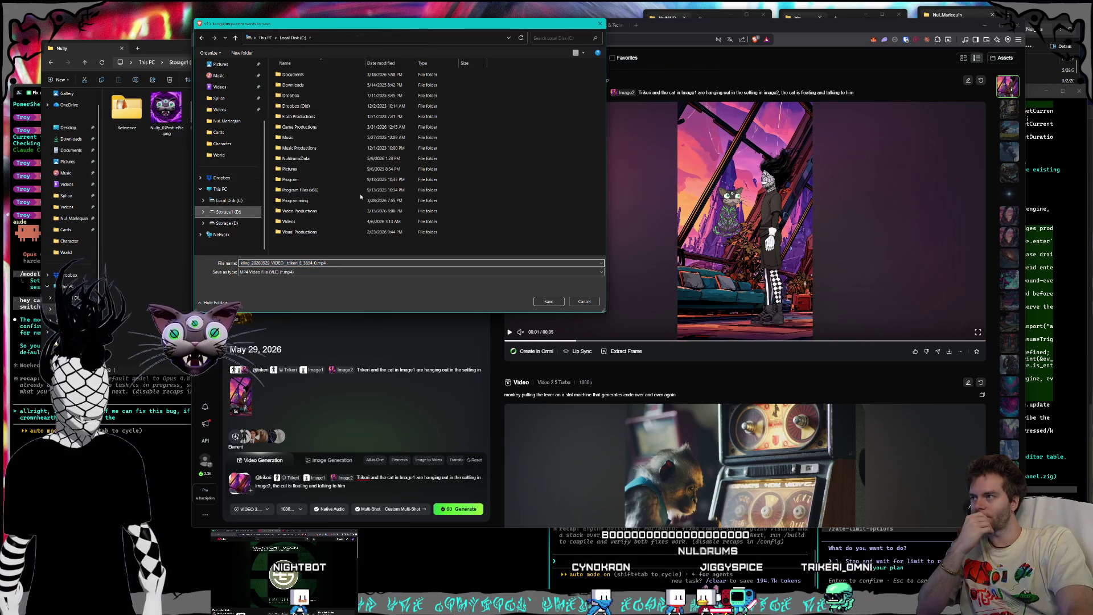
pyautogui.doubleClick(306, 225)
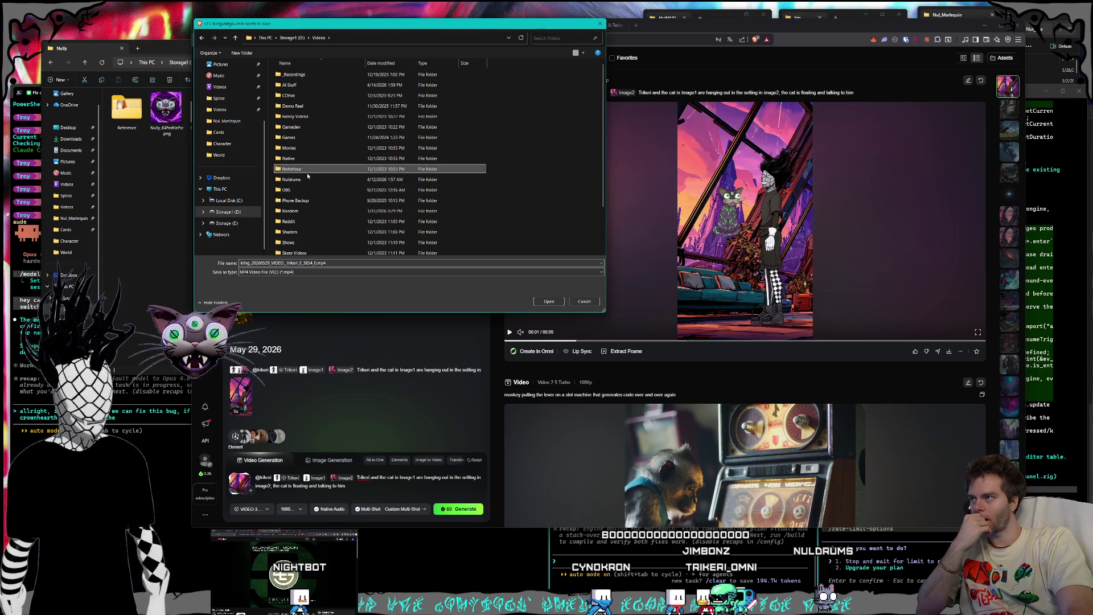
pyautogui.doubleClick(307, 180)
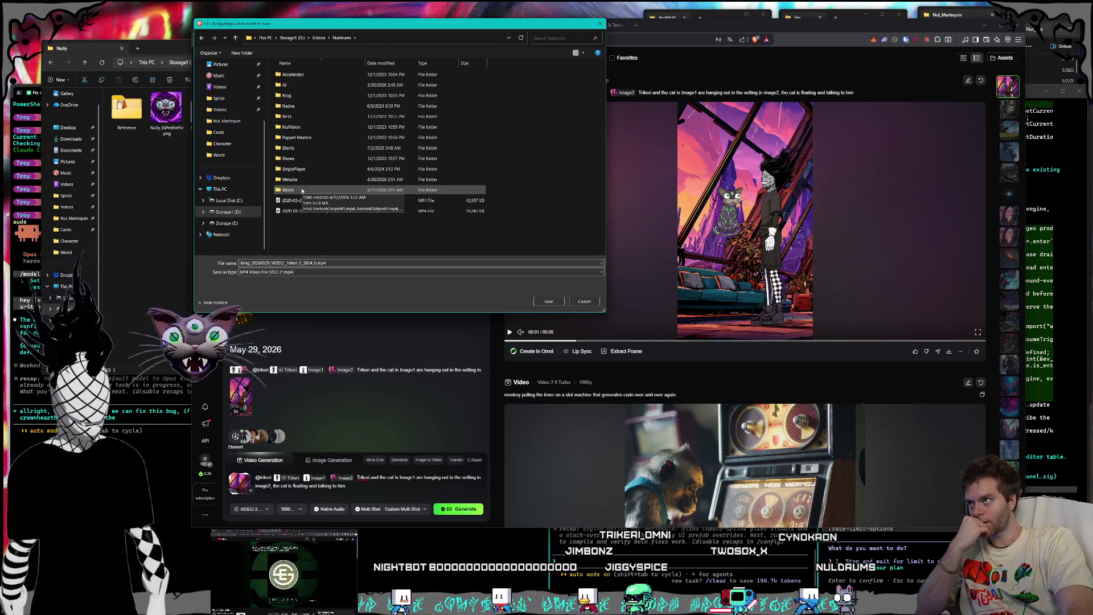
pyautogui.doubleClick(299, 149)
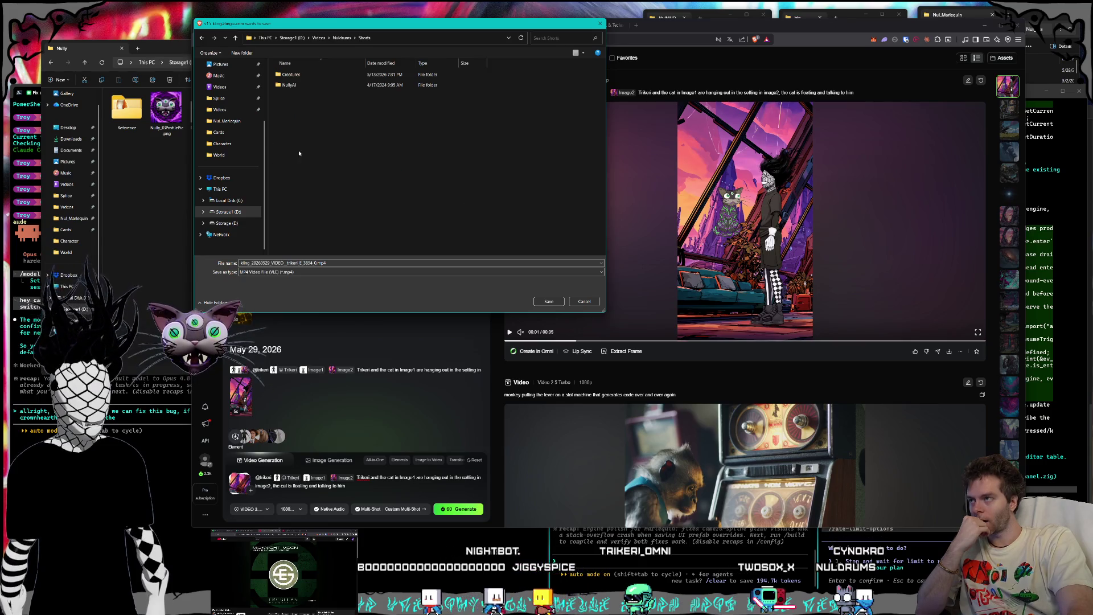
pyautogui.doubleClick(291, 74)
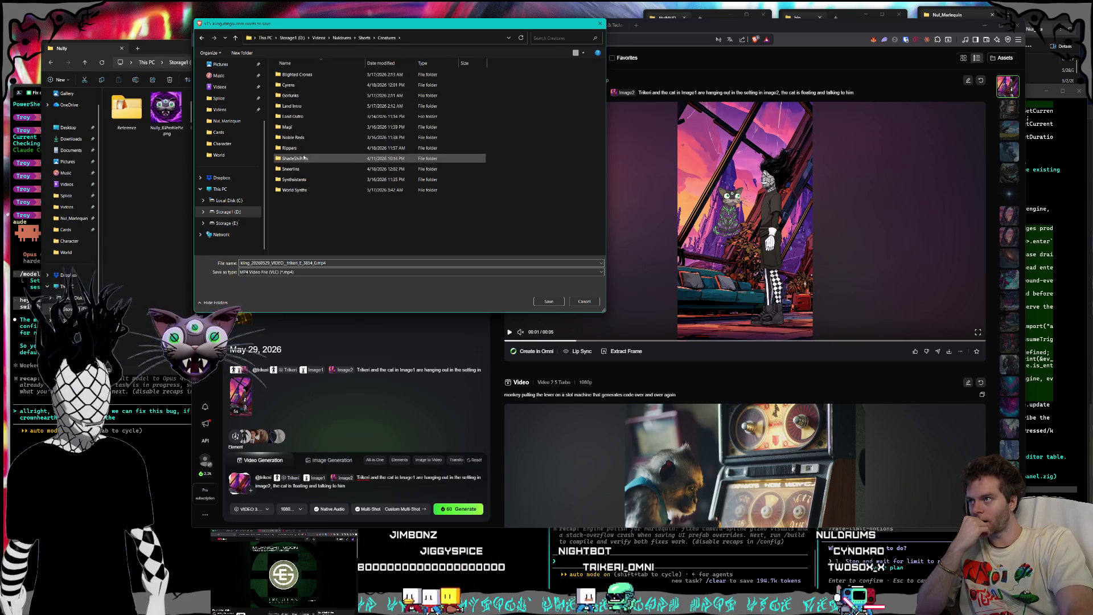
pyautogui.press('Return')
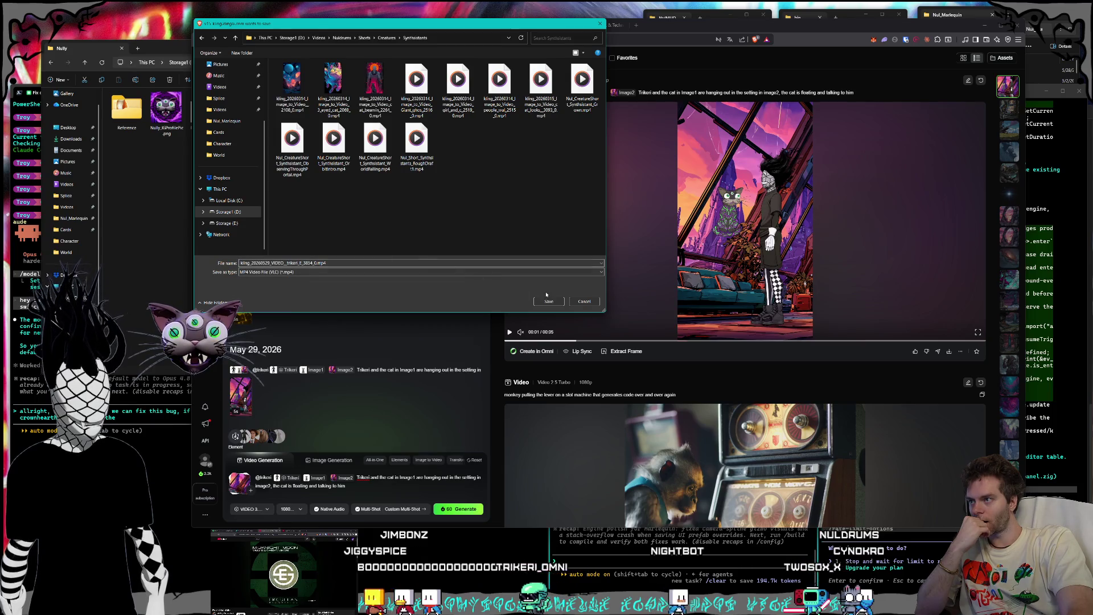
pyautogui.click(549, 302)
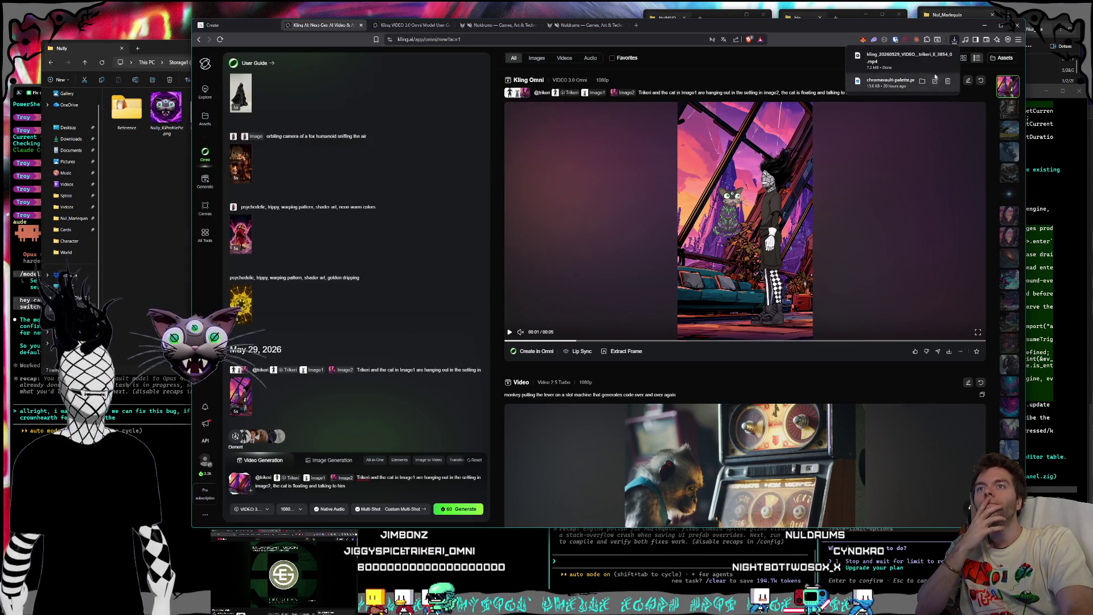
pyautogui.click(922, 56)
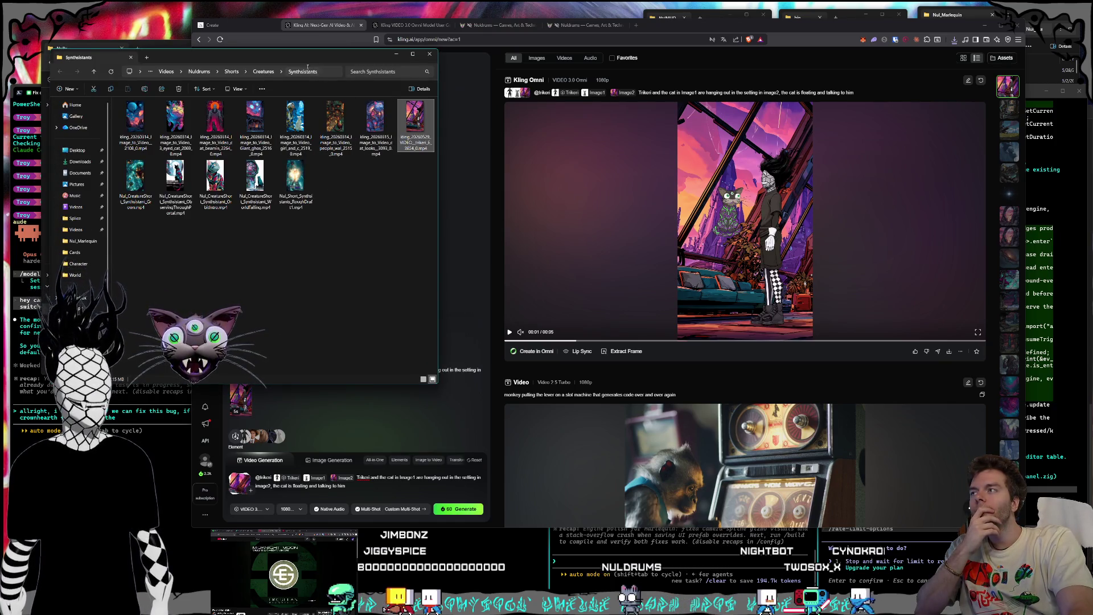
# Reposition the folder window and drag the new video file onto the terminal
pyautogui.moveTo(307, 66); pyautogui.dragTo(287, 65)
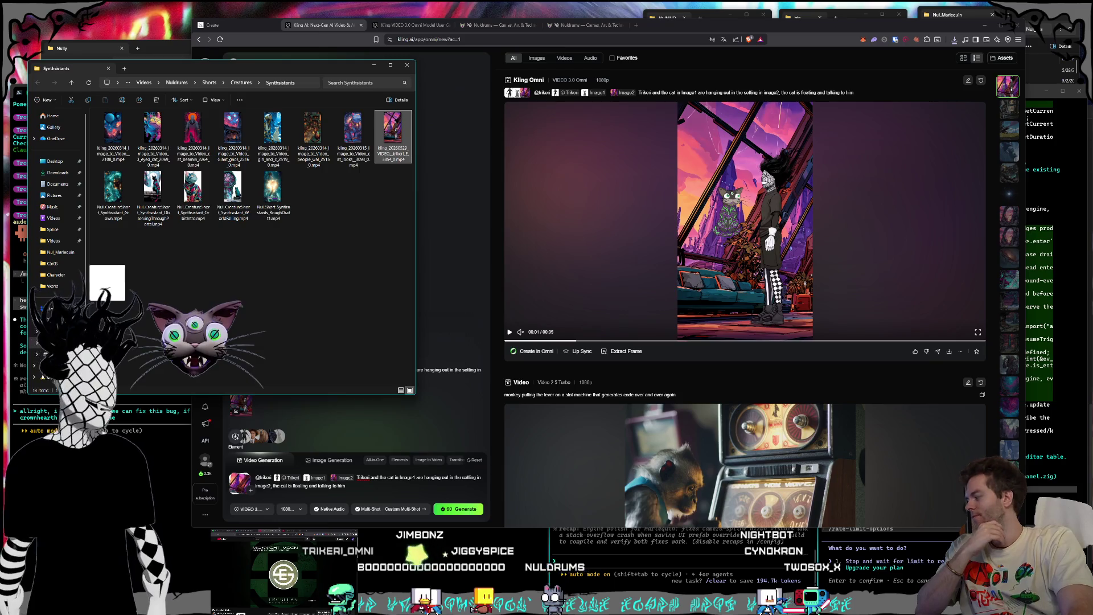
pyautogui.moveTo(105, 289); pyautogui.dragTo(8, 321)
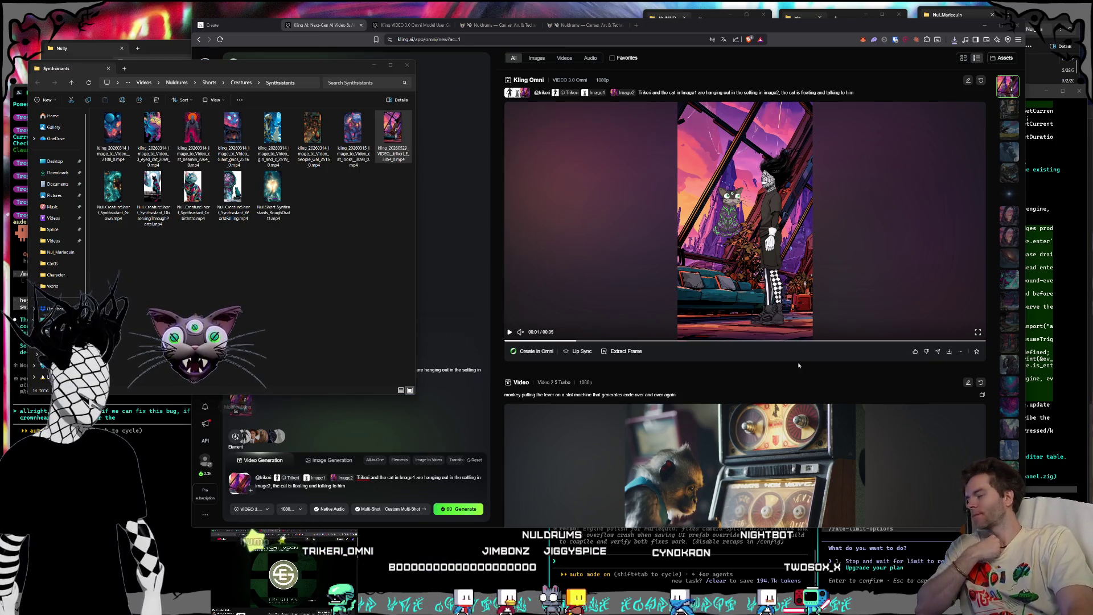
pyautogui.click(521, 334)
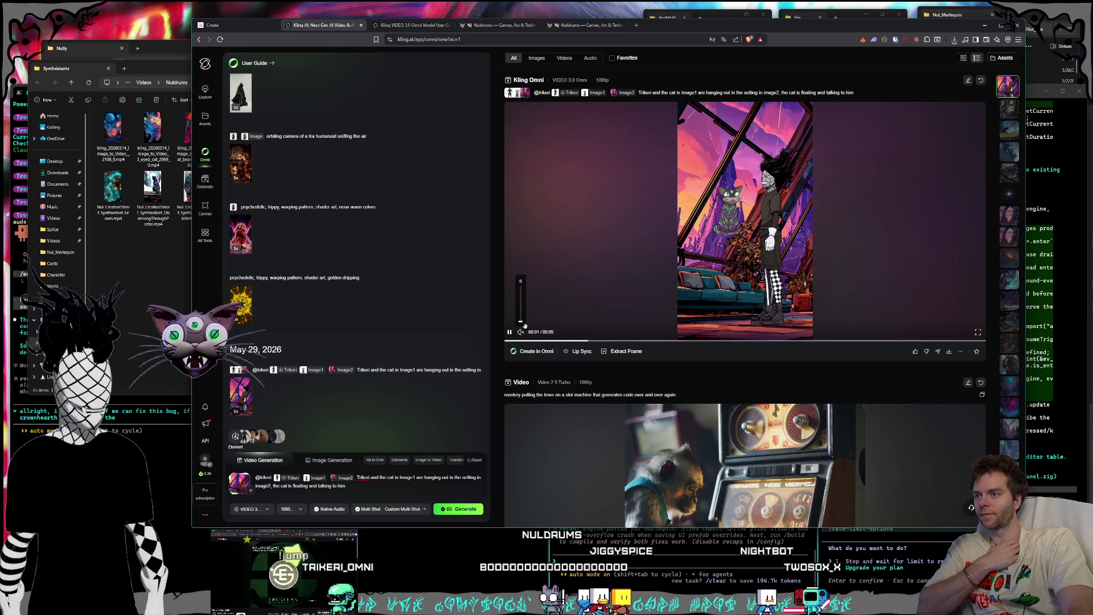
# Replay the cat-and-character video with sound muted, then watch it full screen
pyautogui.click(509, 332)
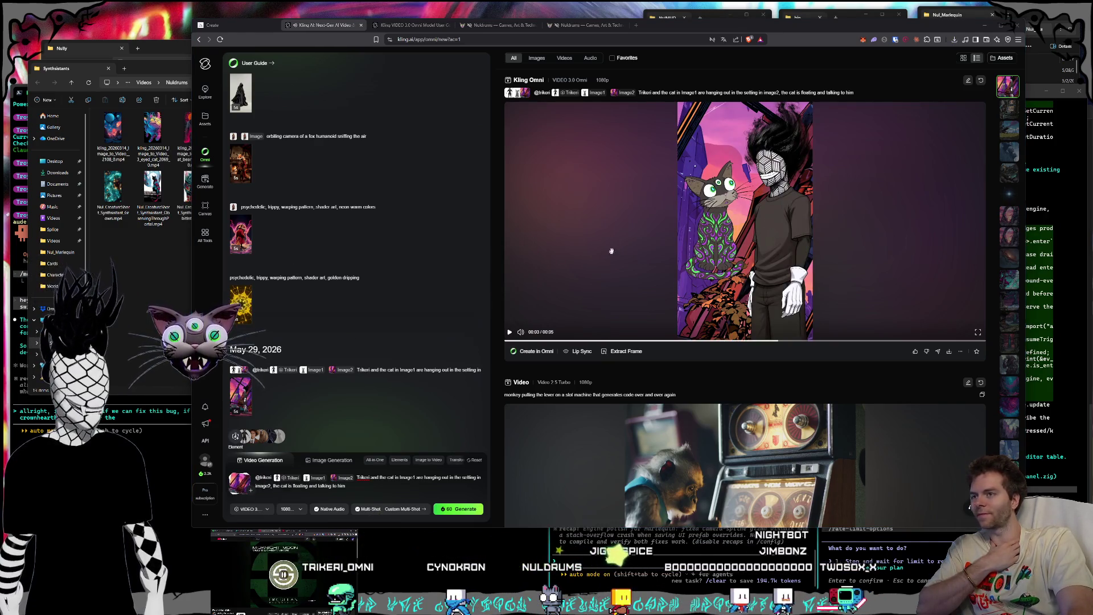
pyautogui.click(510, 332)
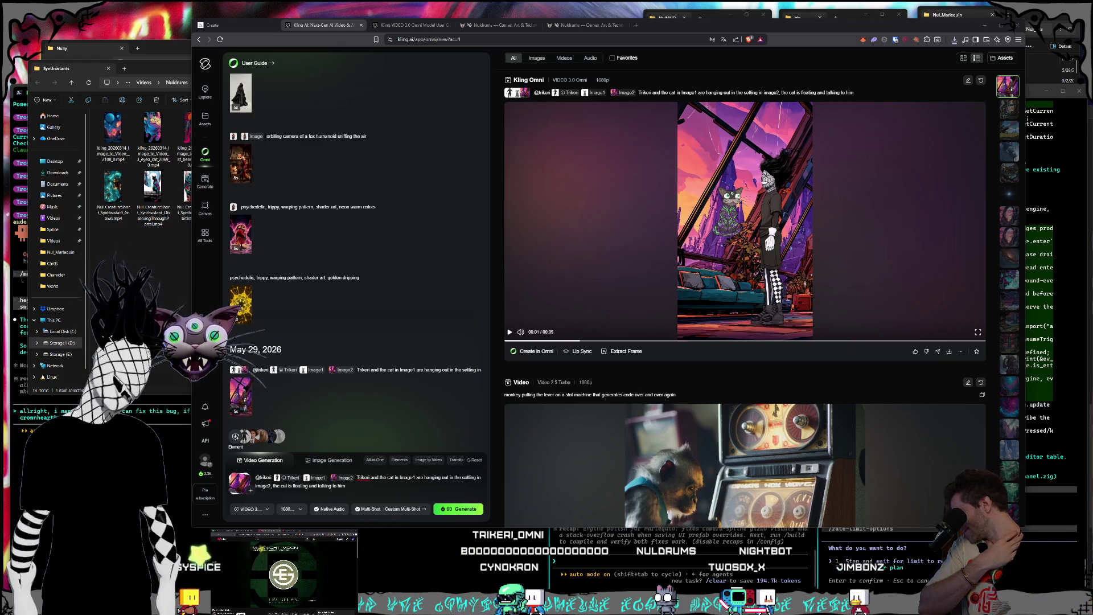
pyautogui.click(654, 255)
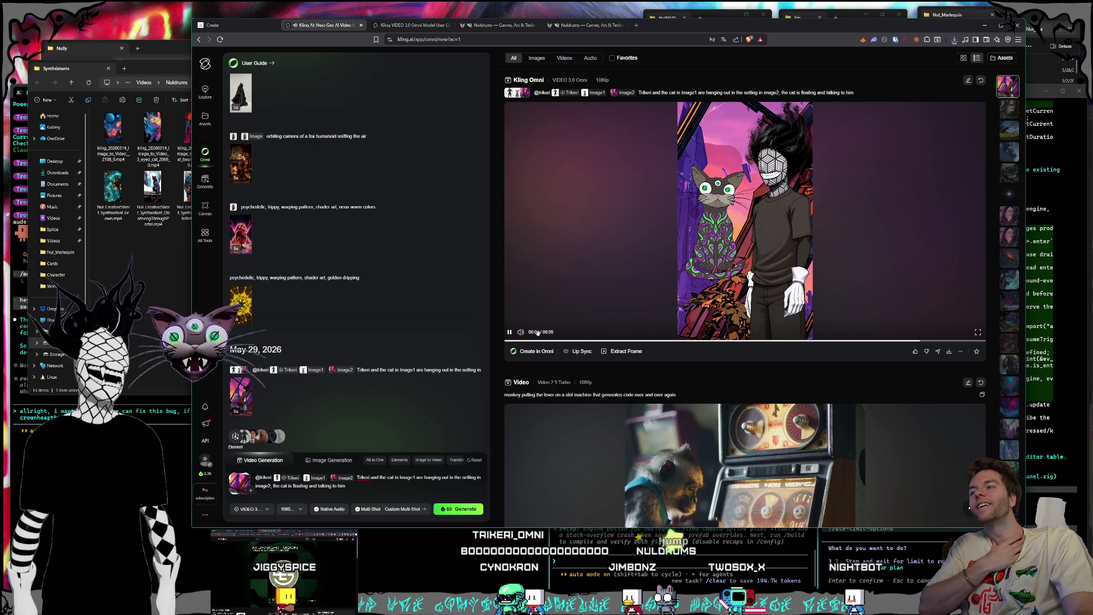
pyautogui.click(519, 334)
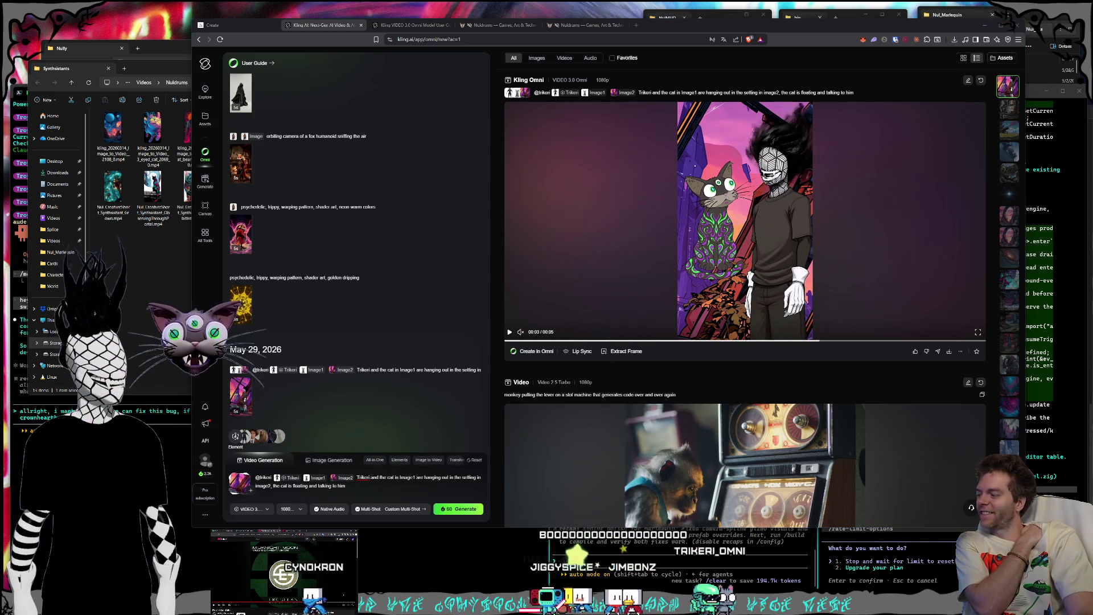
pyautogui.click(515, 308)
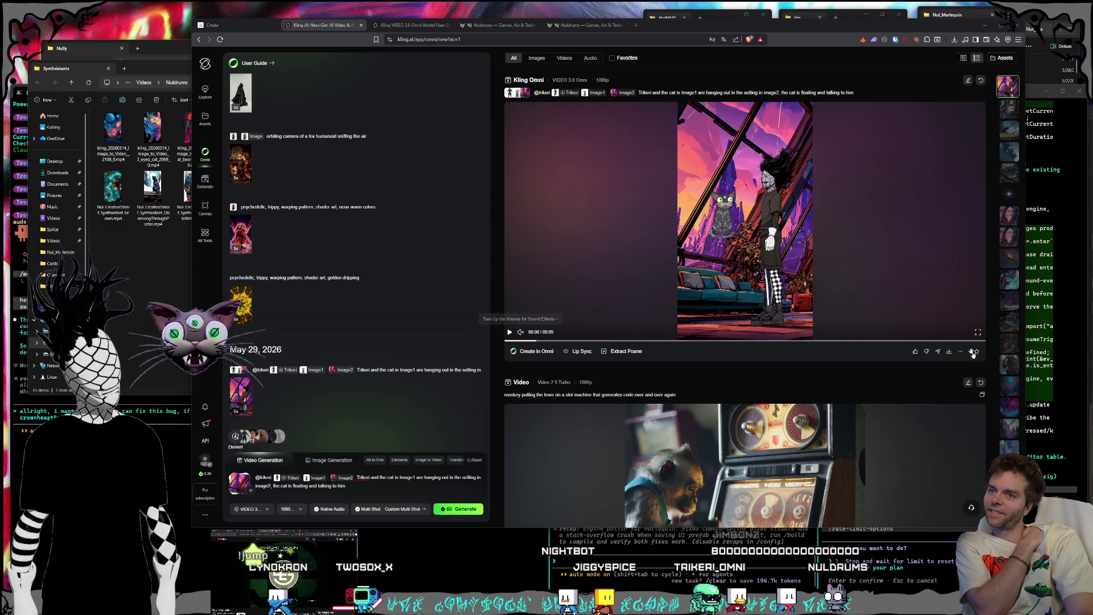
pyautogui.click(978, 331)
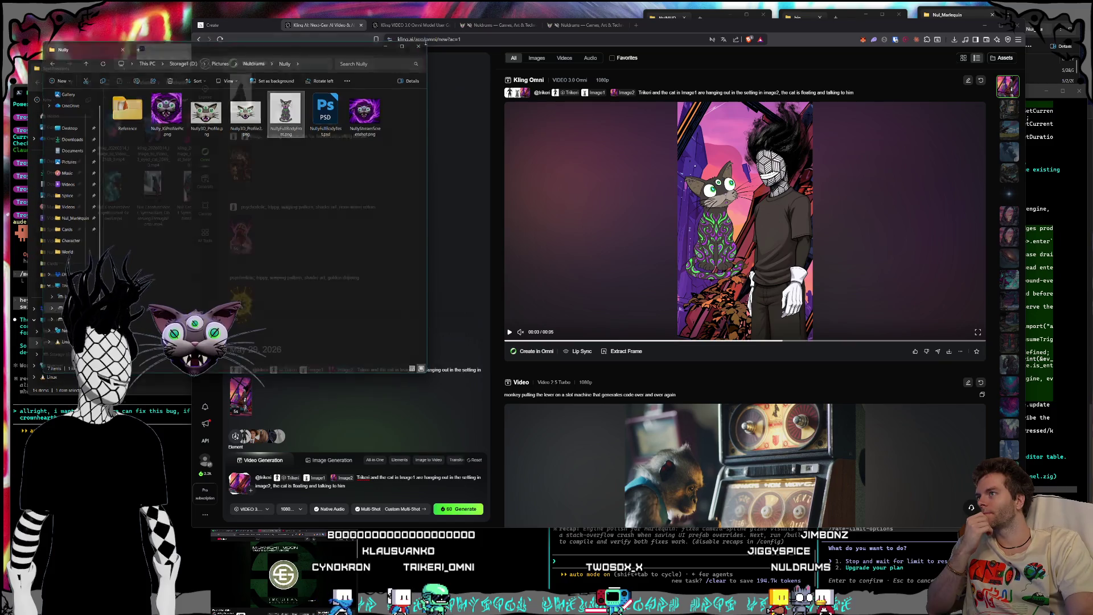
# Move the Synthsistants folder window lower and resize it narrower and shorter
pyautogui.moveTo(175, 73); pyautogui.dragTo(265, 127)
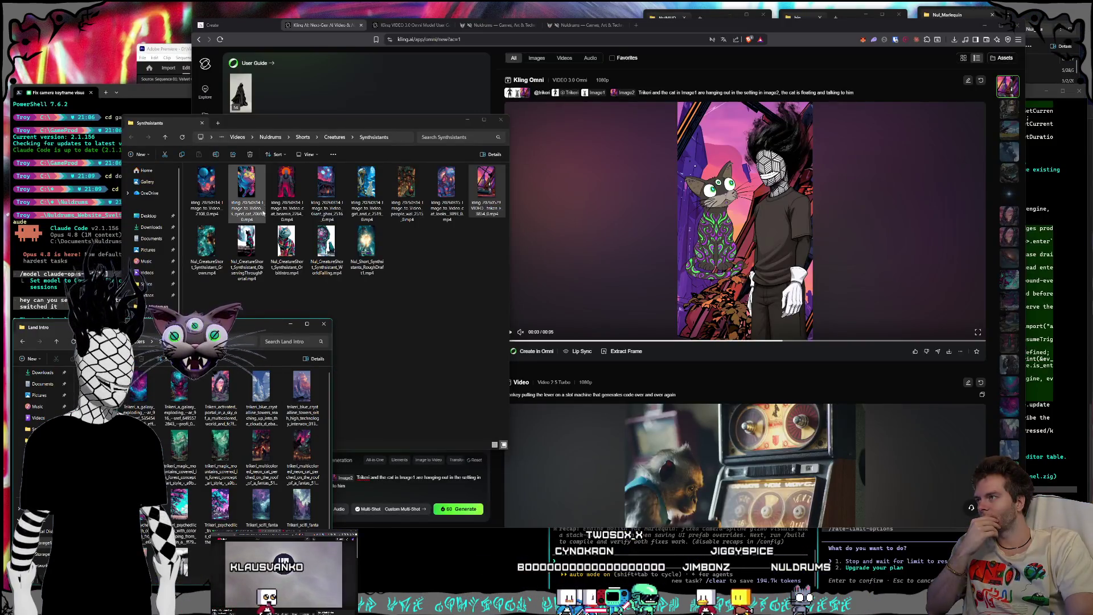
pyautogui.moveTo(284, 129)
pyautogui.mouseDown()
pyautogui.moveTo(294, 212)
pyautogui.moveTo(276, 216)
pyautogui.moveTo(285, 218)
pyautogui.mouseUp()
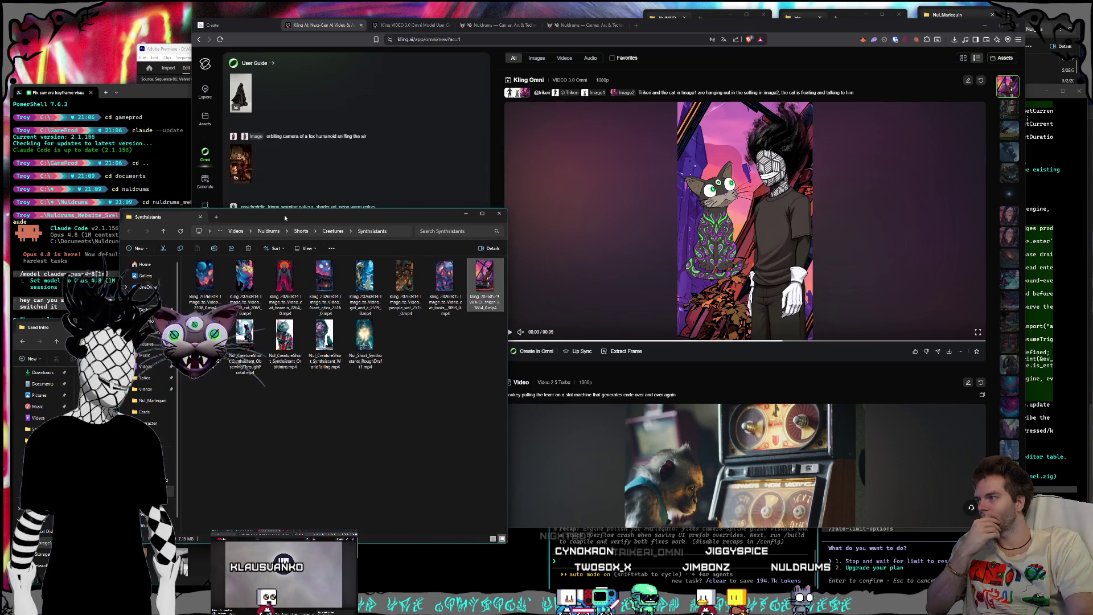
pyautogui.moveTo(508, 210); pyautogui.dragTo(482, 239)
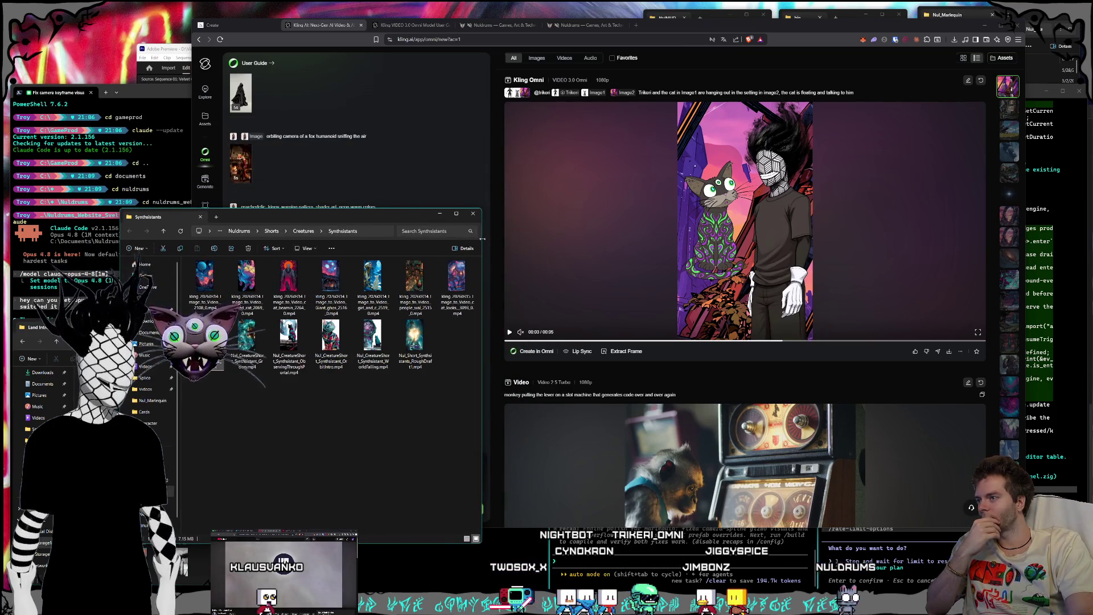
pyautogui.moveTo(427, 542); pyautogui.dragTo(425, 502)
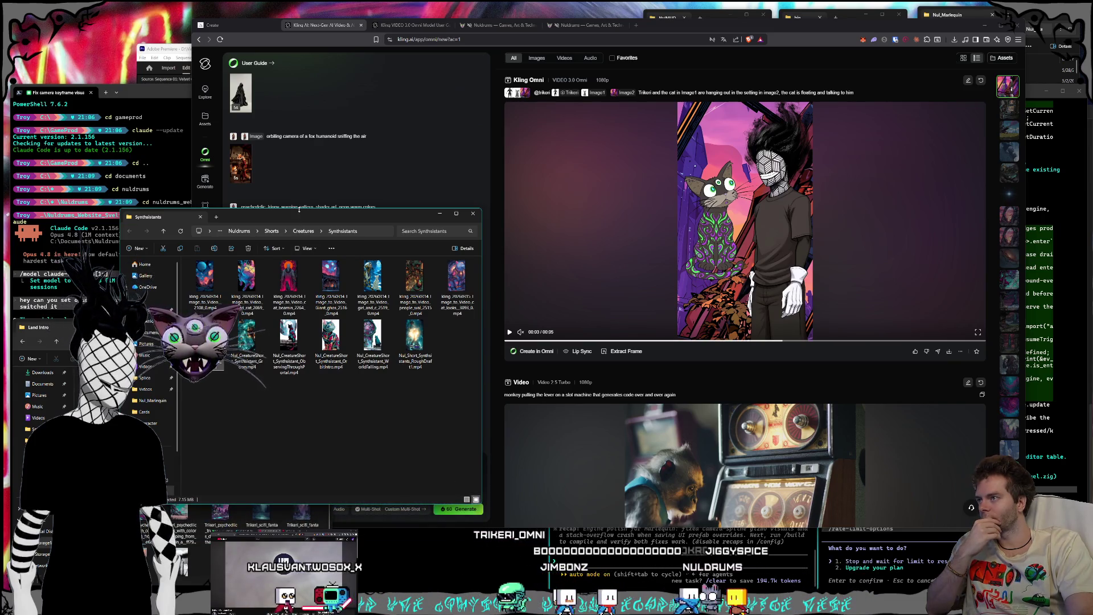
pyautogui.moveTo(318, 215); pyautogui.dragTo(346, 229)
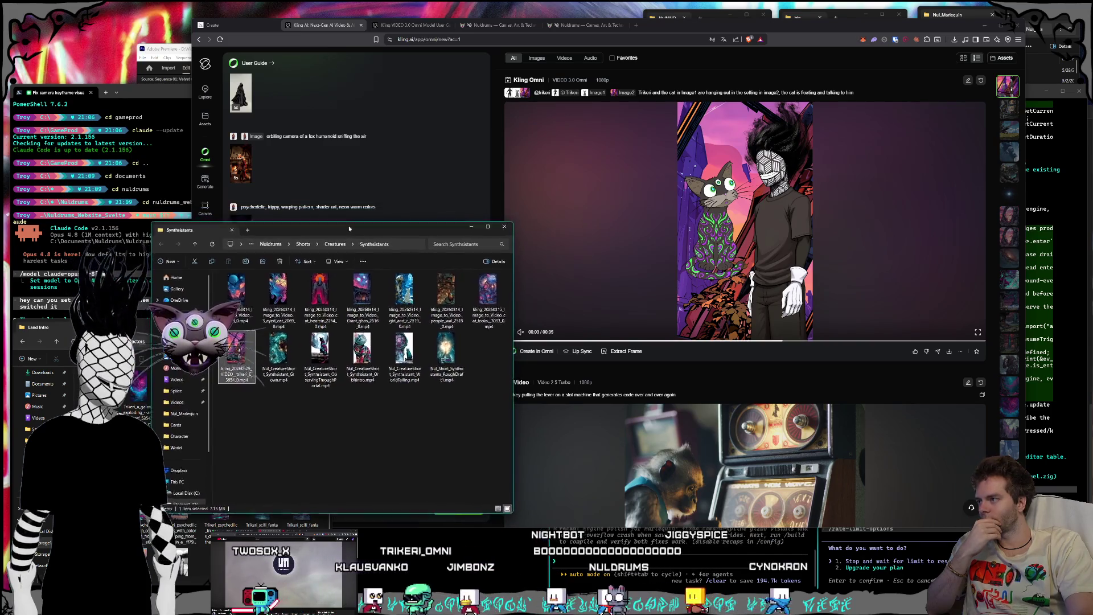
# Bring the Kling page forward and play the newest Omni clip of the cat and figure
pyautogui.click(137, 331)
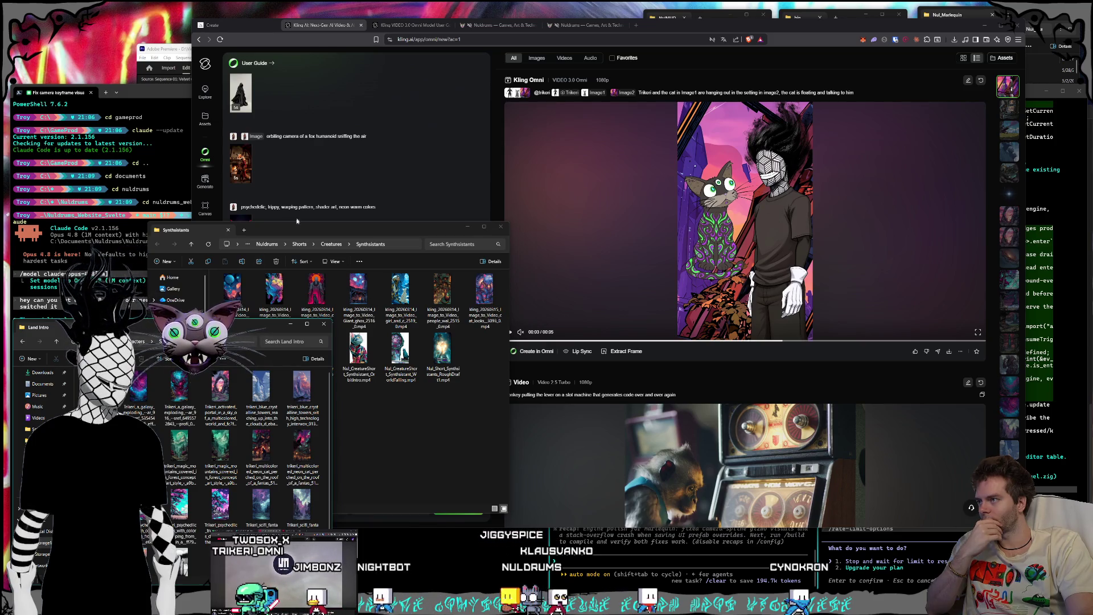
pyautogui.moveTo(298, 228); pyautogui.dragTo(292, 230)
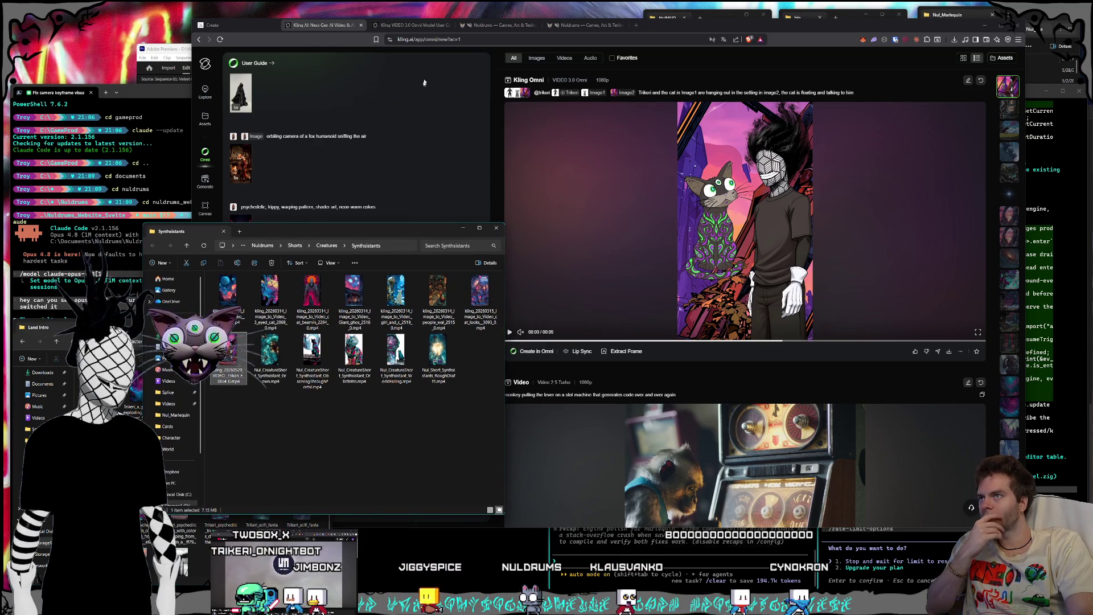
pyautogui.click(330, 32)
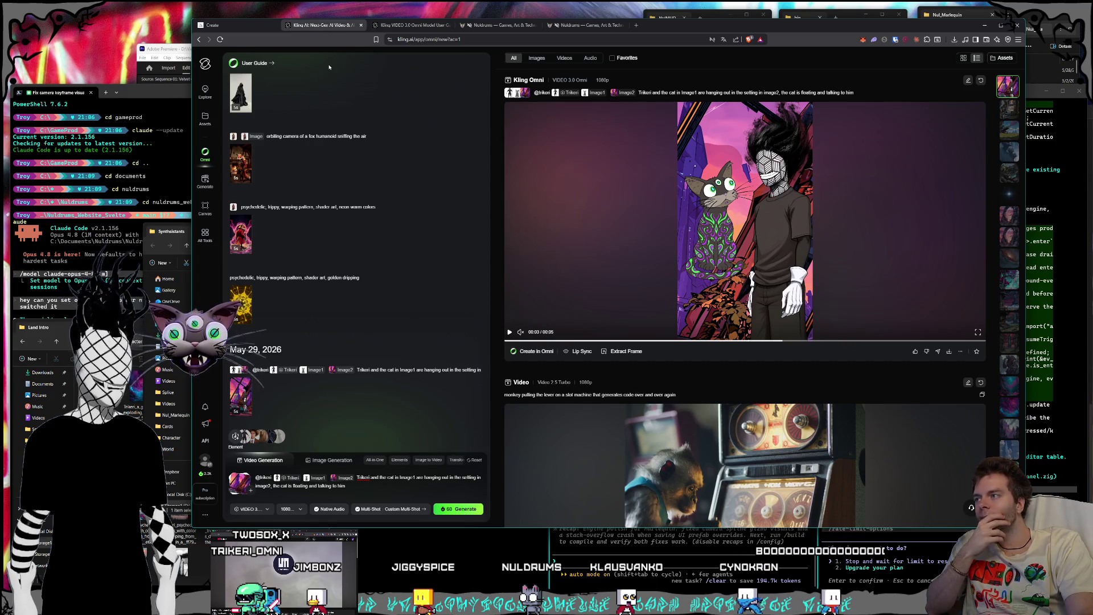
pyautogui.click(527, 248)
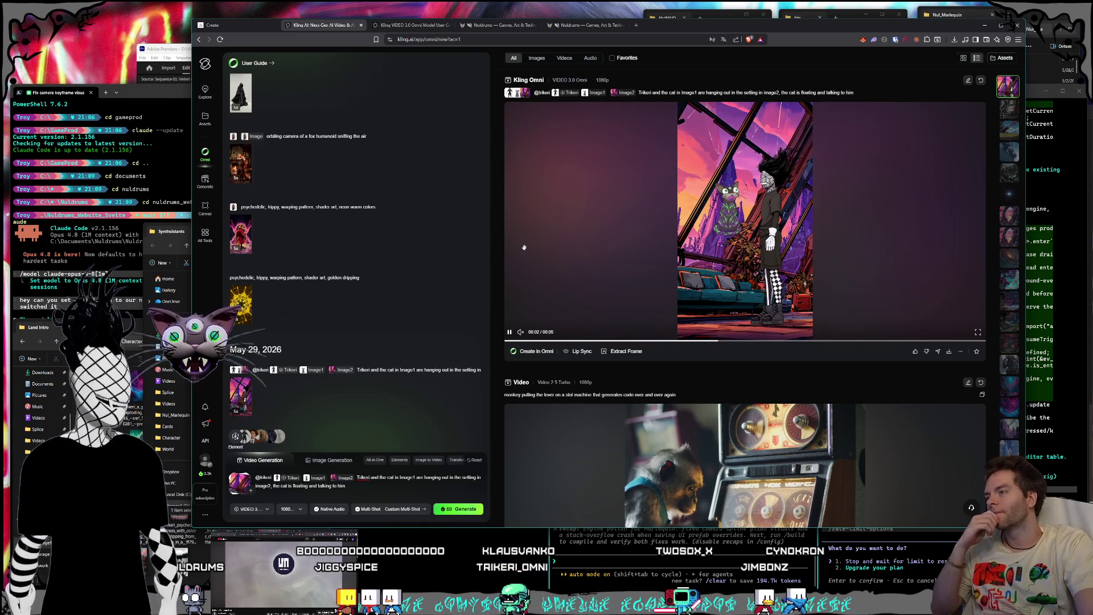
# Pause the newest Kling Omni clip after watching it play through
pyautogui.click(635, 309)
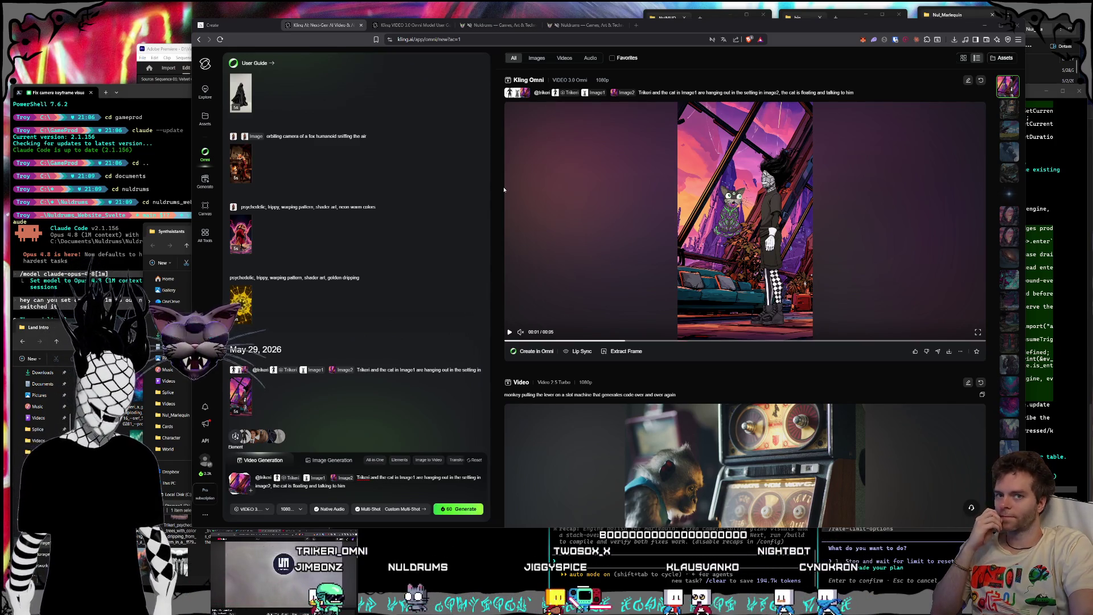
pyautogui.scroll(-4, 683, 202)
pyautogui.moveTo(675, 233)
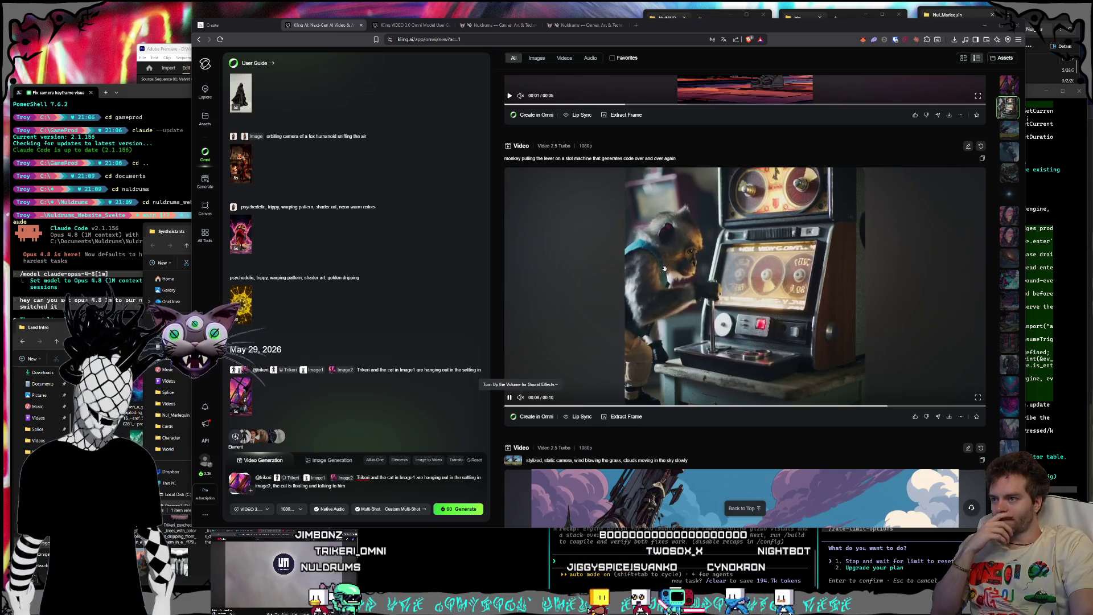
pyautogui.scroll(-5, 664, 269)
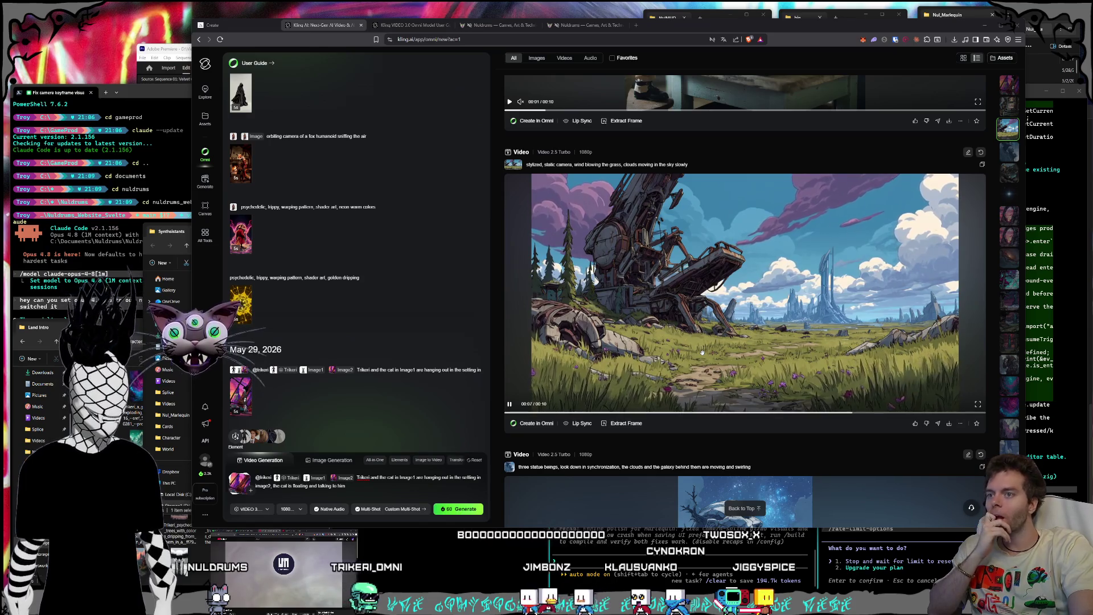
pyautogui.scroll(-4, 702, 353)
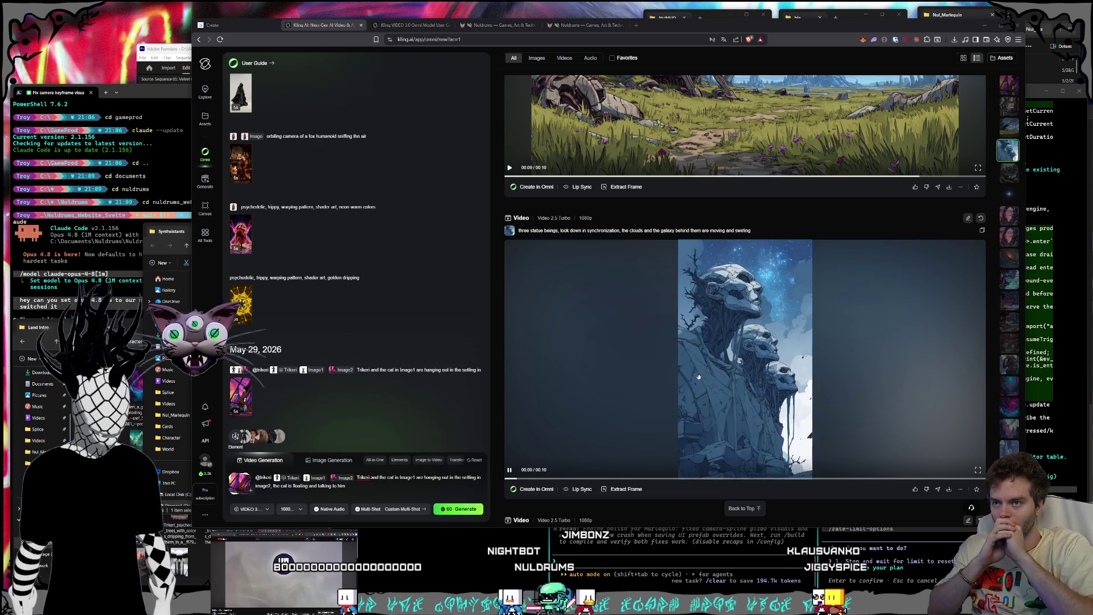
pyautogui.scroll(4, 718, 357)
pyautogui.scroll(-9, 717, 356)
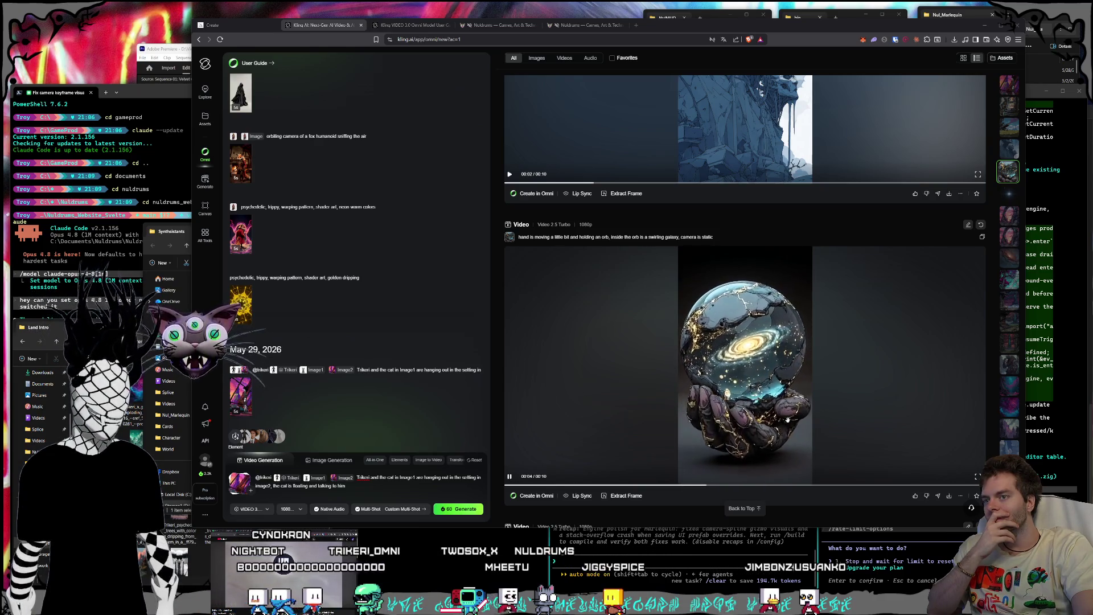
pyautogui.scroll(15, 786, 420)
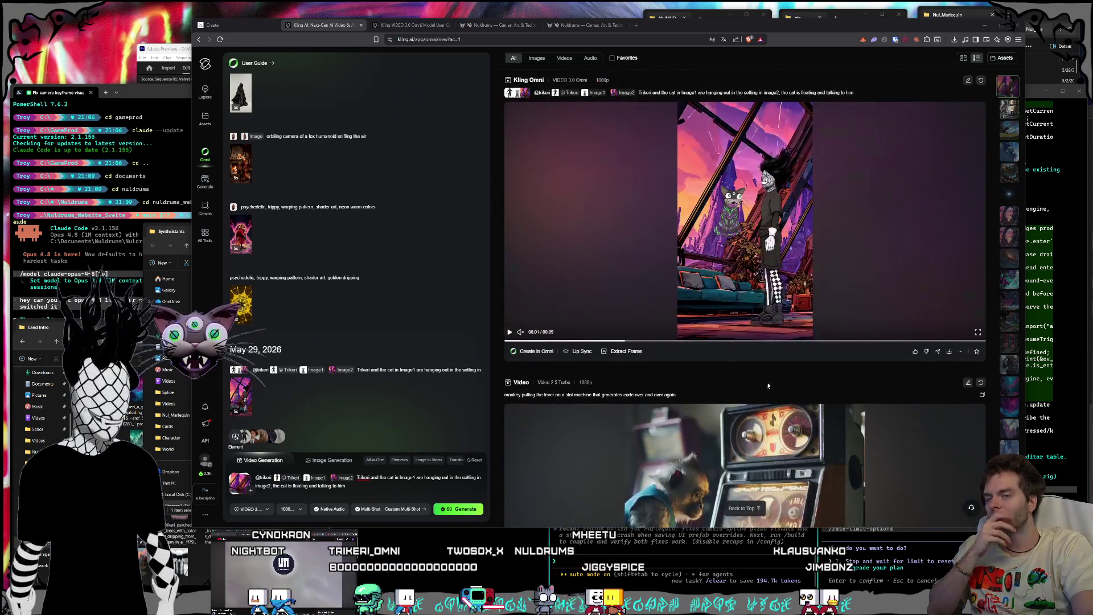
# Skim the Showcases in the VIDEO 3.0 Omni user guide, then close the guide
pyautogui.click(390, 26)
pyautogui.scroll(-5, 287, 192)
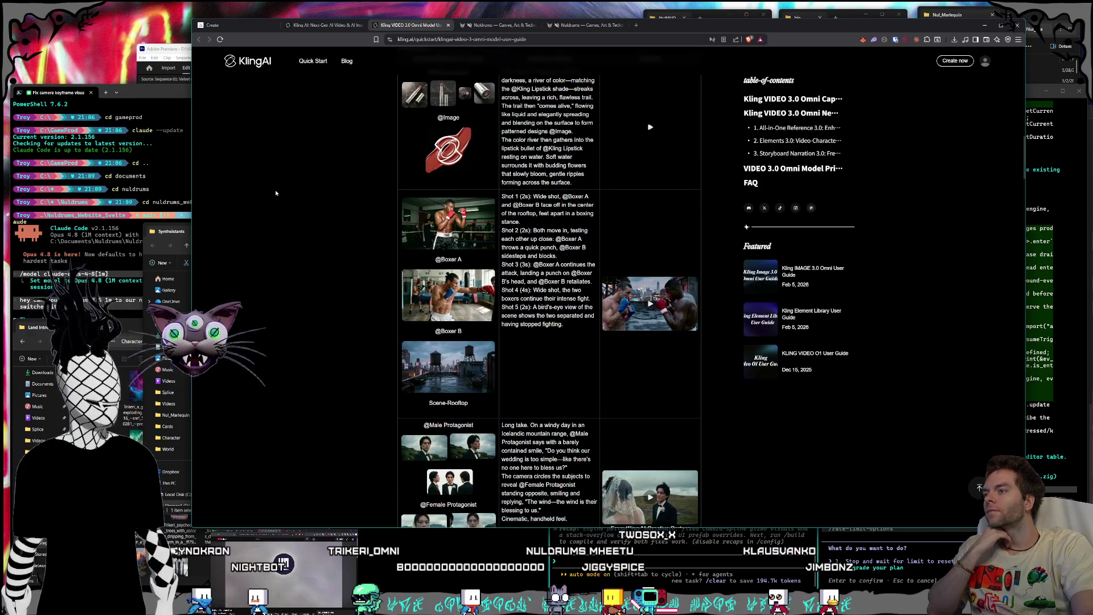
pyautogui.scroll(-3, 275, 190)
pyautogui.scroll(8, 279, 182)
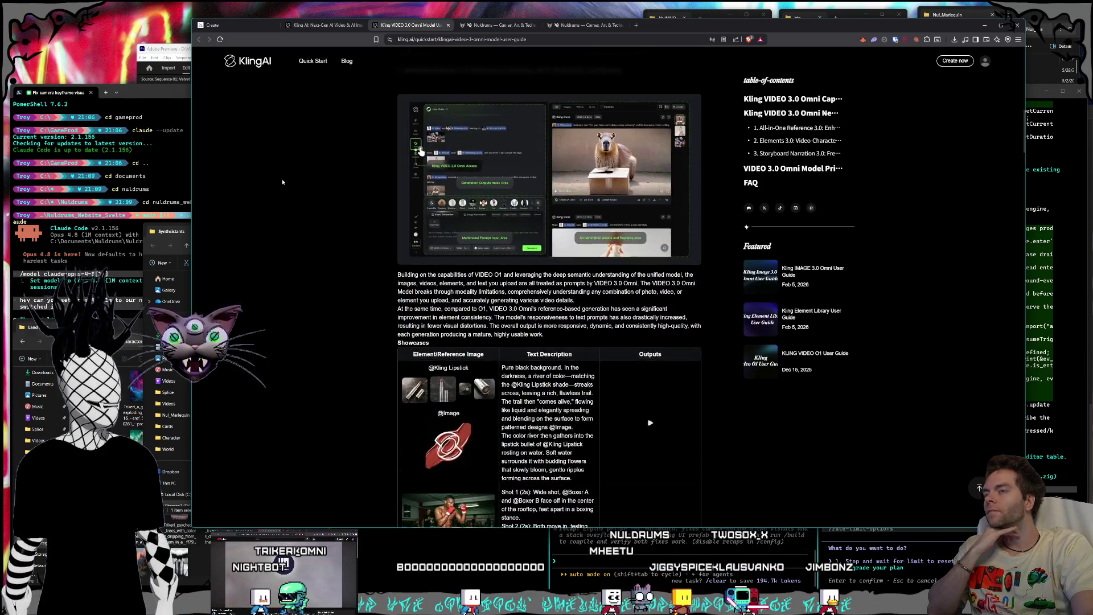
pyautogui.scroll(-5, 281, 182)
pyautogui.hotkey('ctrl', 'w')
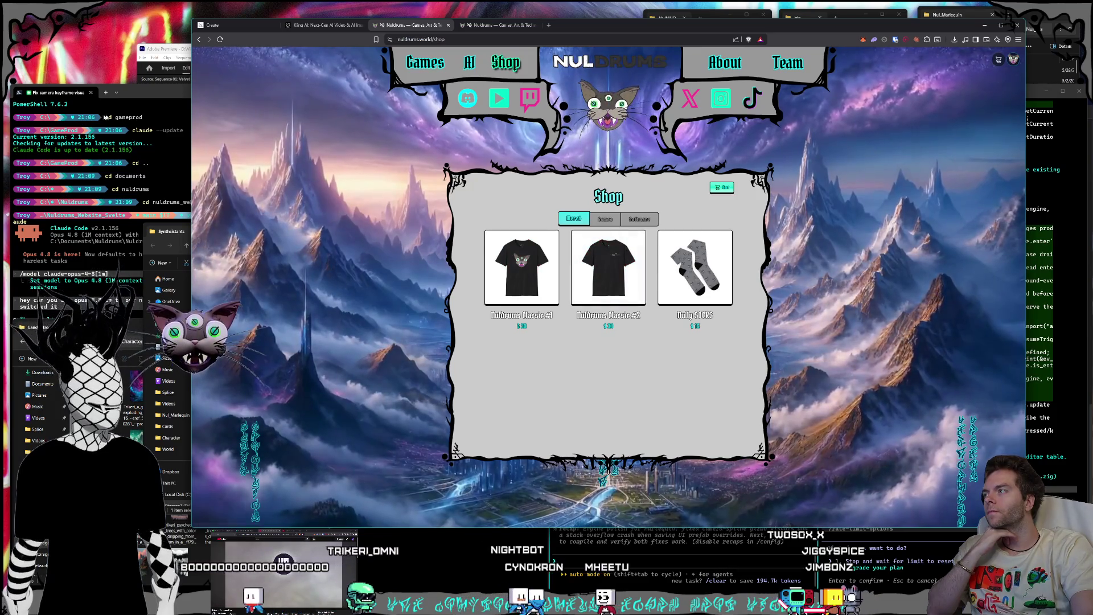
pyautogui.click(481, 25)
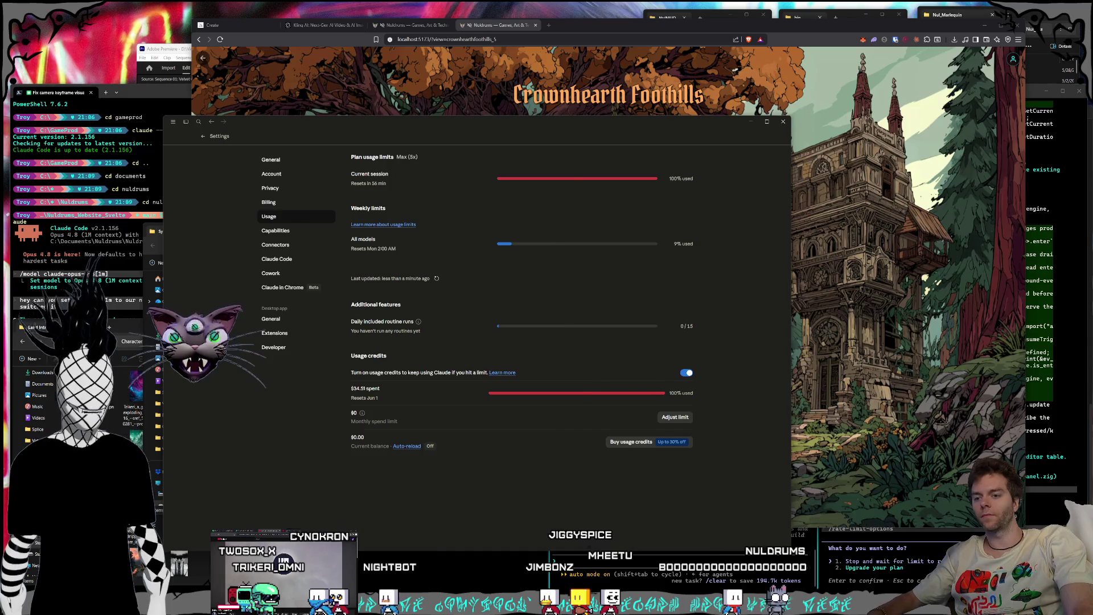
pyautogui.hotkey('alt', 'Tab')
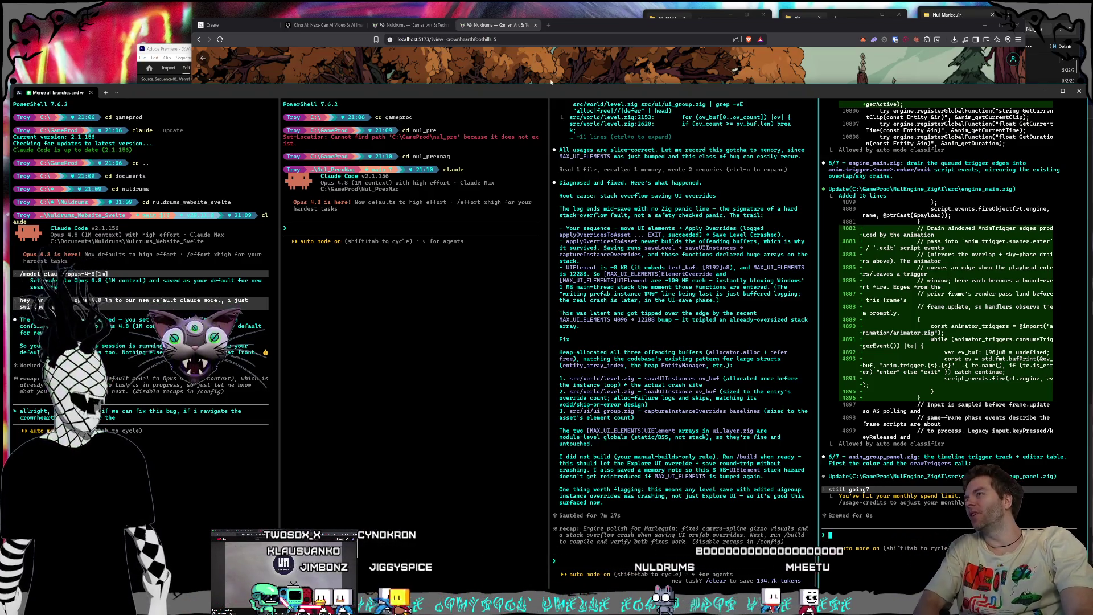
pyautogui.click(380, 19)
pyautogui.click(399, 25)
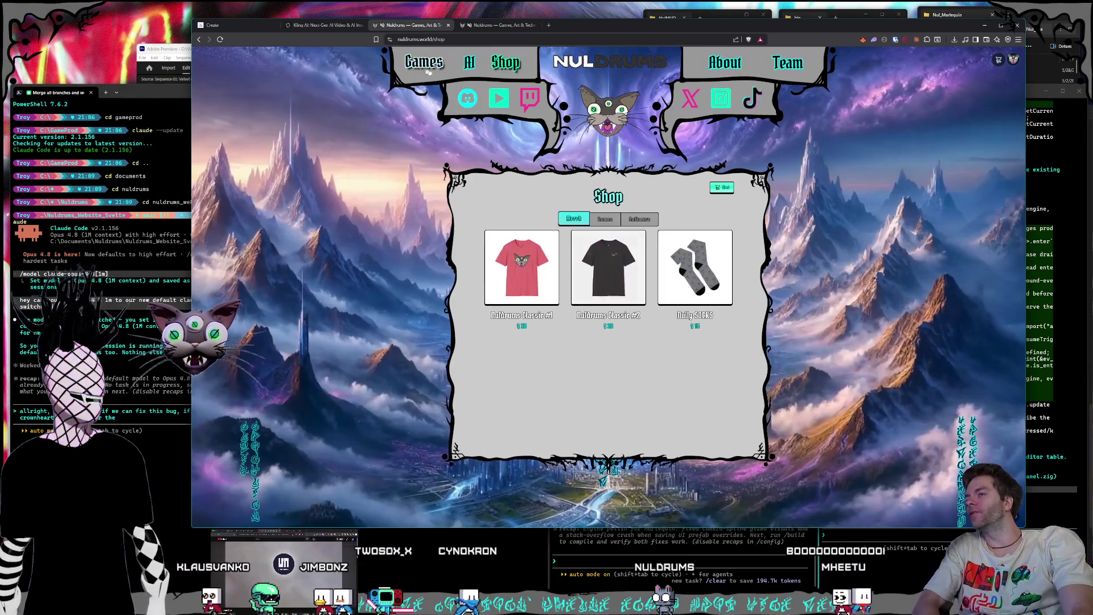
# Leave the shop for the Nuldrums home page, then return to Kling AI and play a feed clip
pyautogui.click(592, 66)
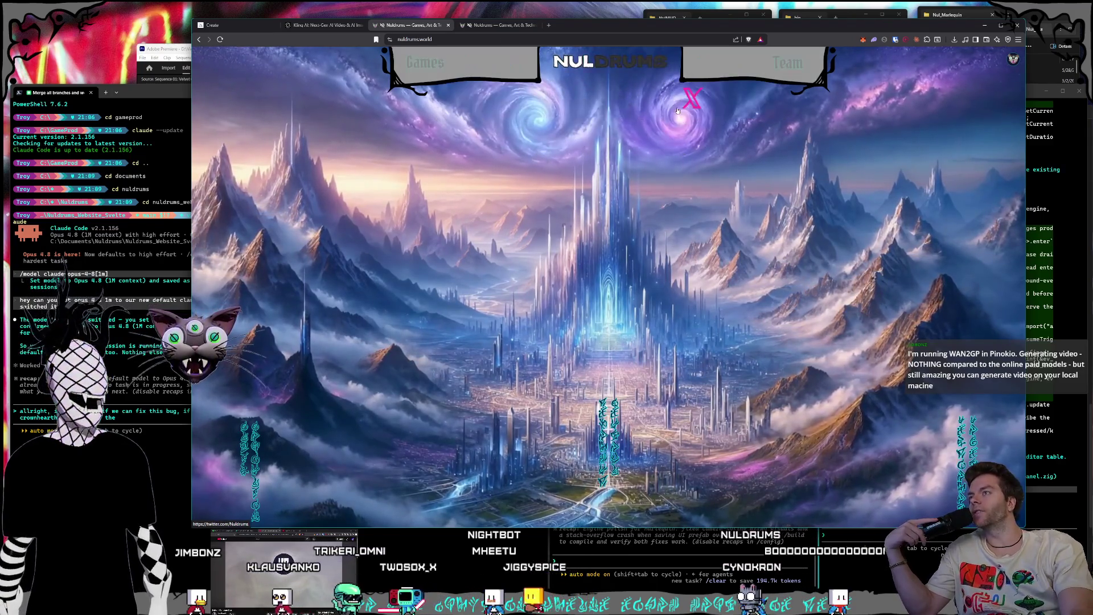
pyautogui.click(498, 25)
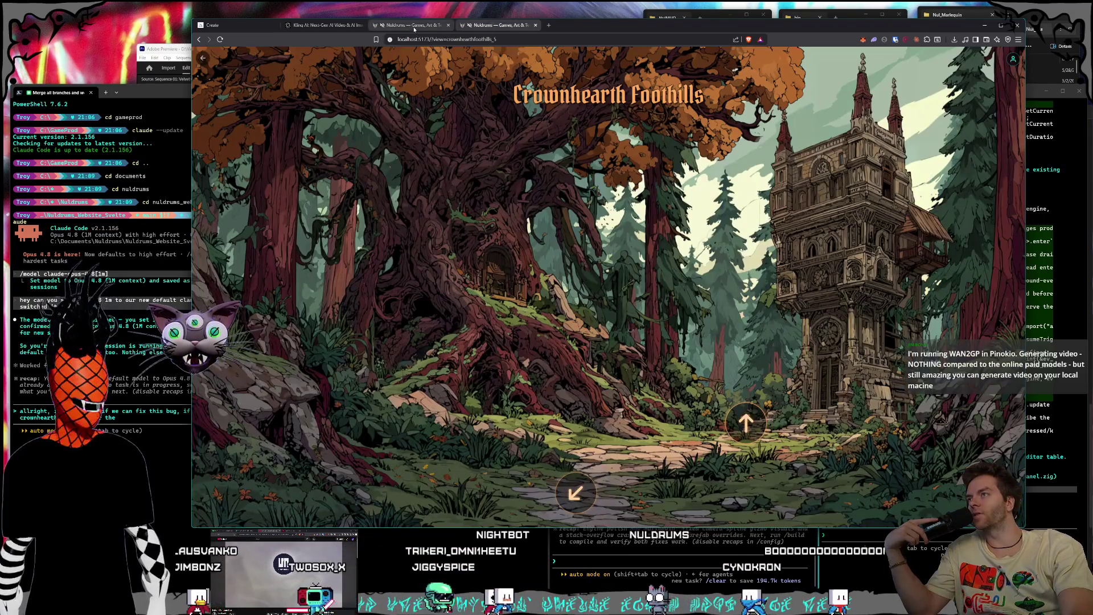
pyautogui.click(412, 26)
pyautogui.click(342, 25)
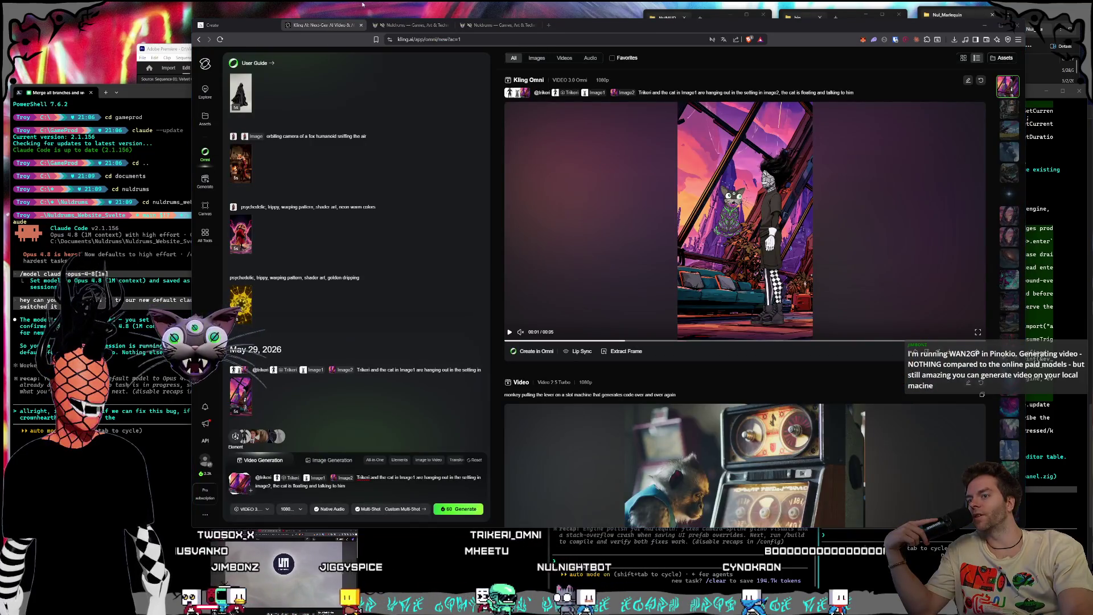
pyautogui.click(751, 241)
pyautogui.scroll(-10, 768, 277)
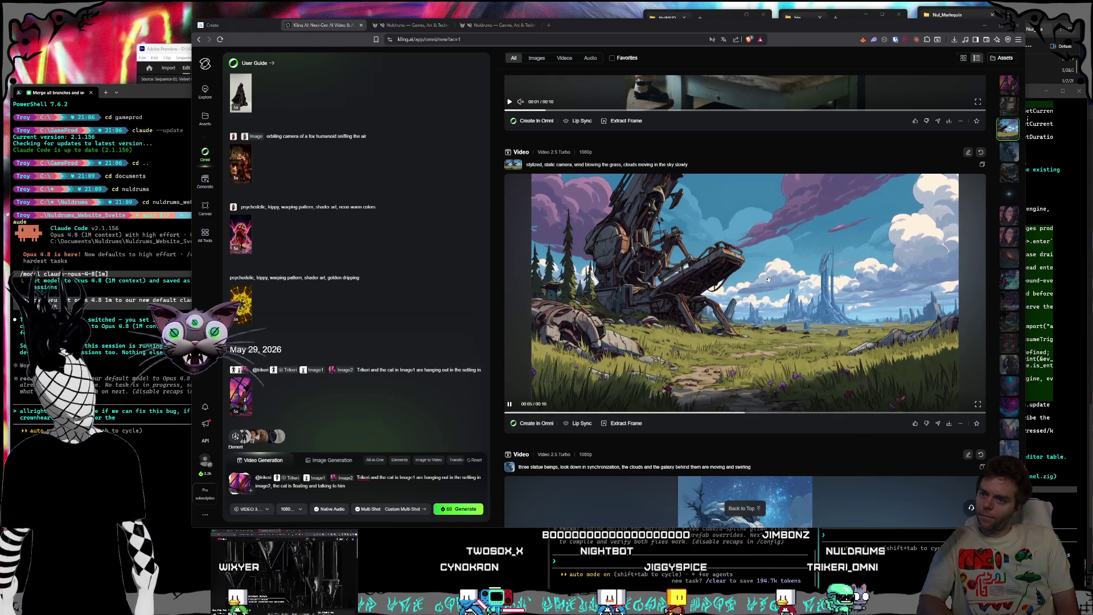
# Pause and resume the wrecked-machine landscape clip preview in Kling's Omni history, then return to Premiere
pyautogui.click(768, 279)
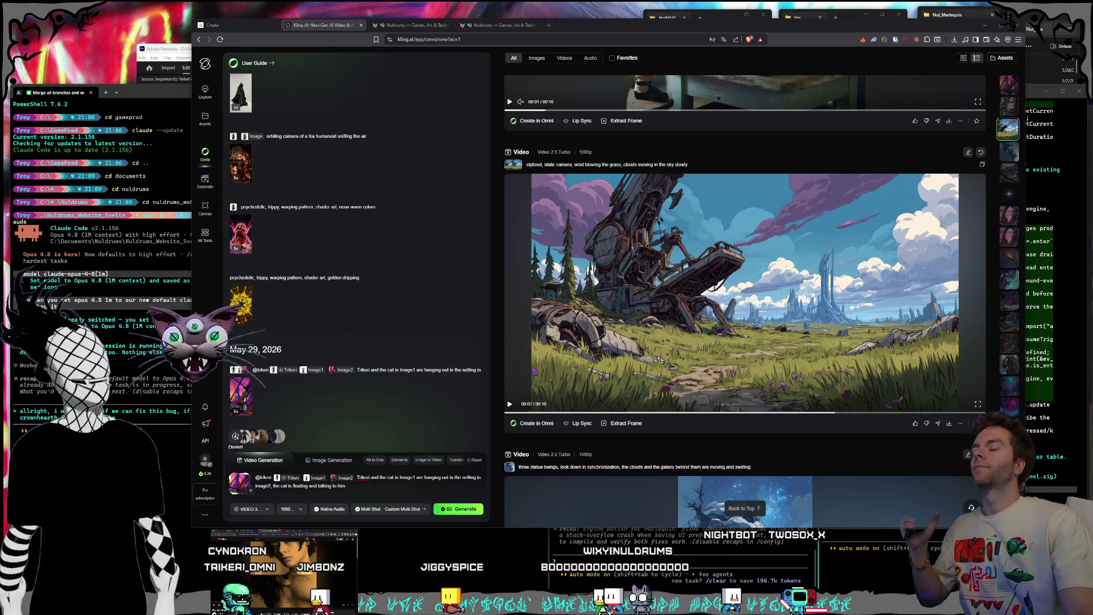
pyautogui.click(688, 237)
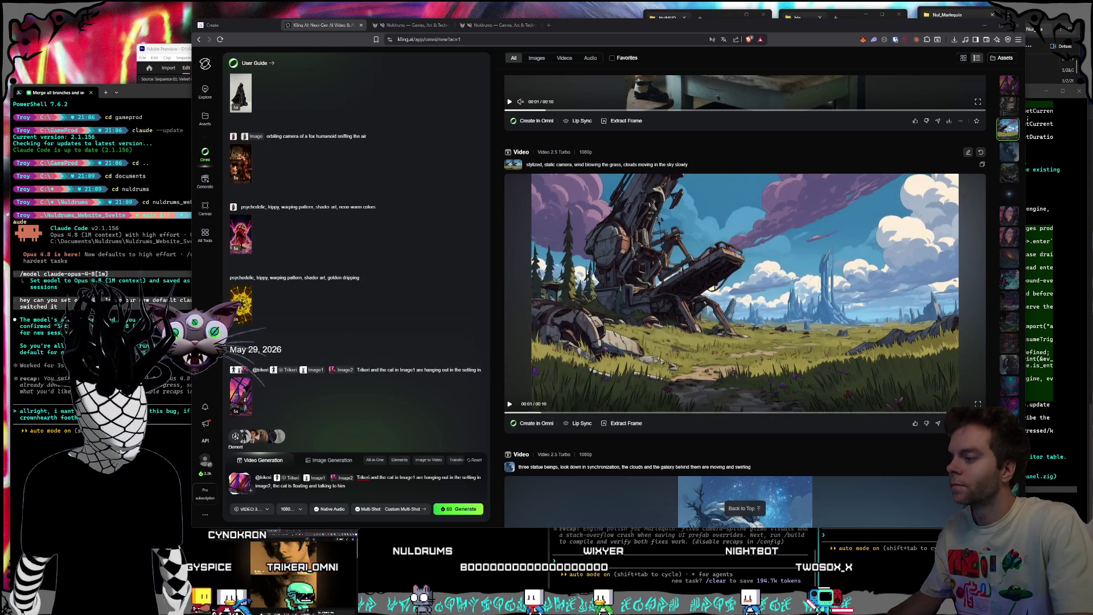
pyautogui.click(188, 83)
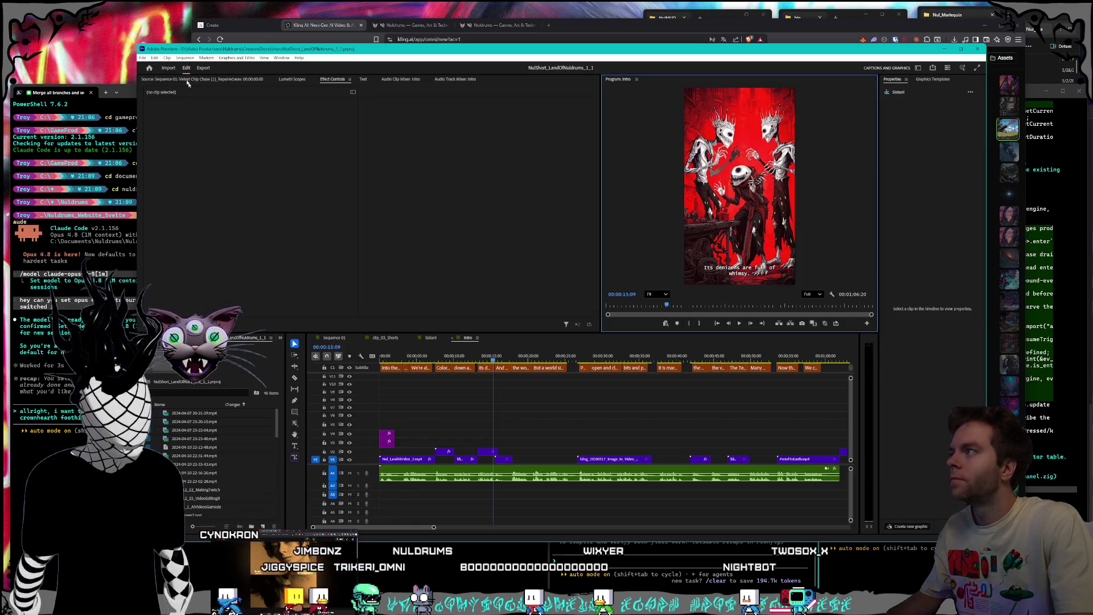
# Reopen the recent GorlunkOutpost VideoLoop project from Premiere's recent projects list
pyautogui.click(142, 58)
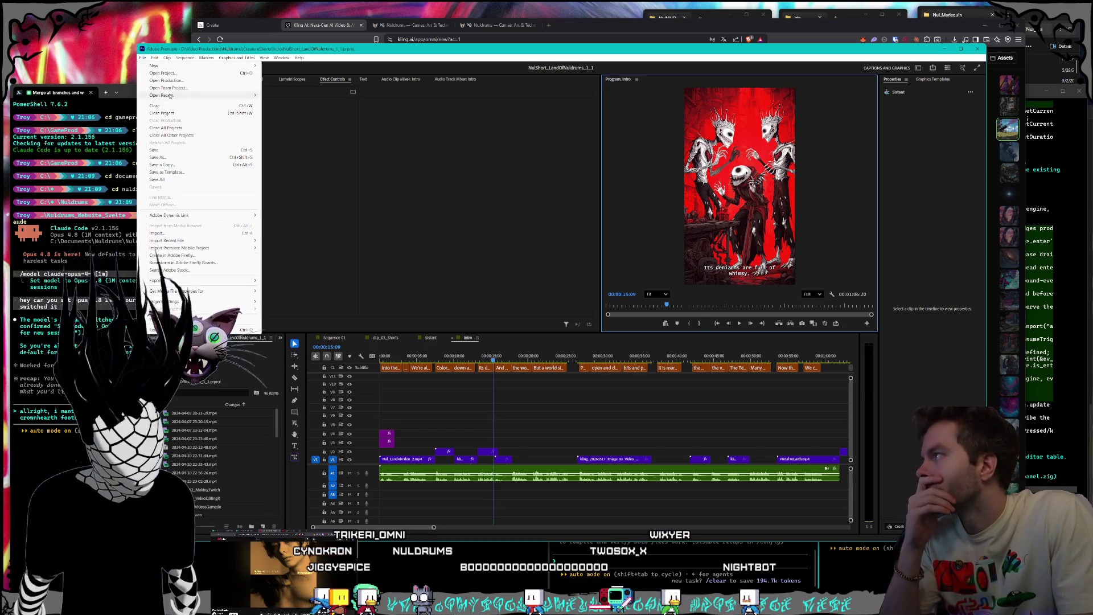
pyautogui.moveTo(170, 96)
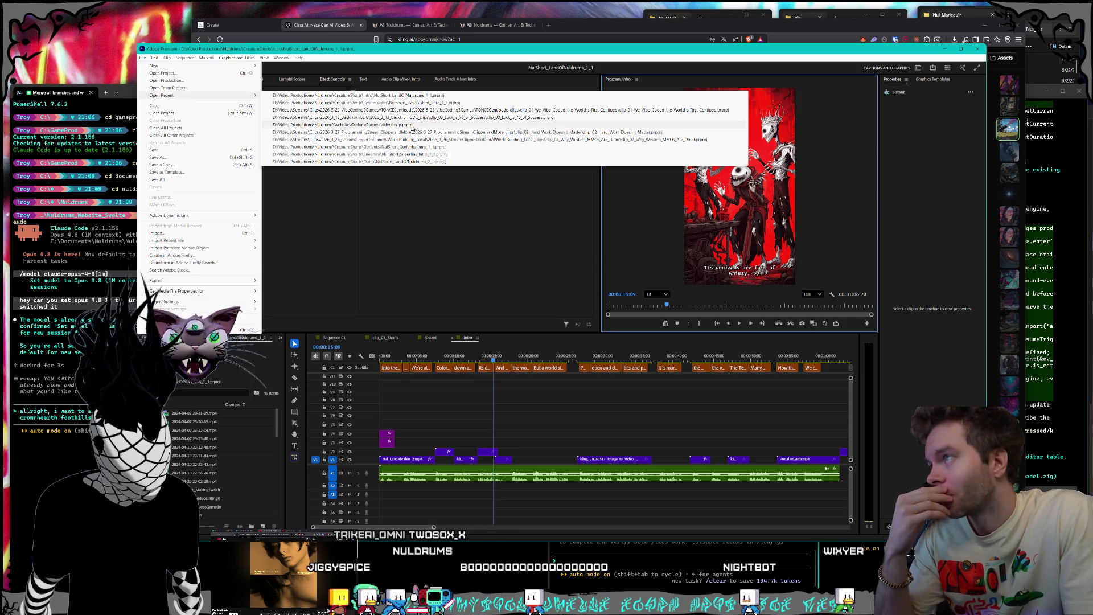
pyautogui.click(319, 124)
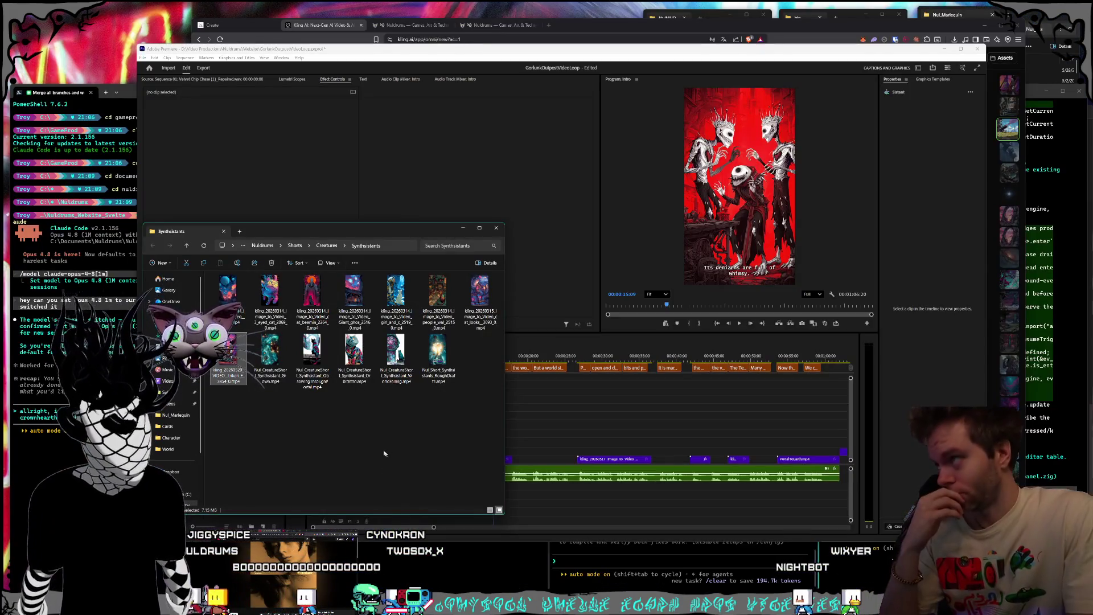
# Arrange File Explorer beside Premiere with the Videos > Nuldrums > World clips folder open
pyautogui.moveTo(319, 234); pyautogui.dragTo(367, 185)
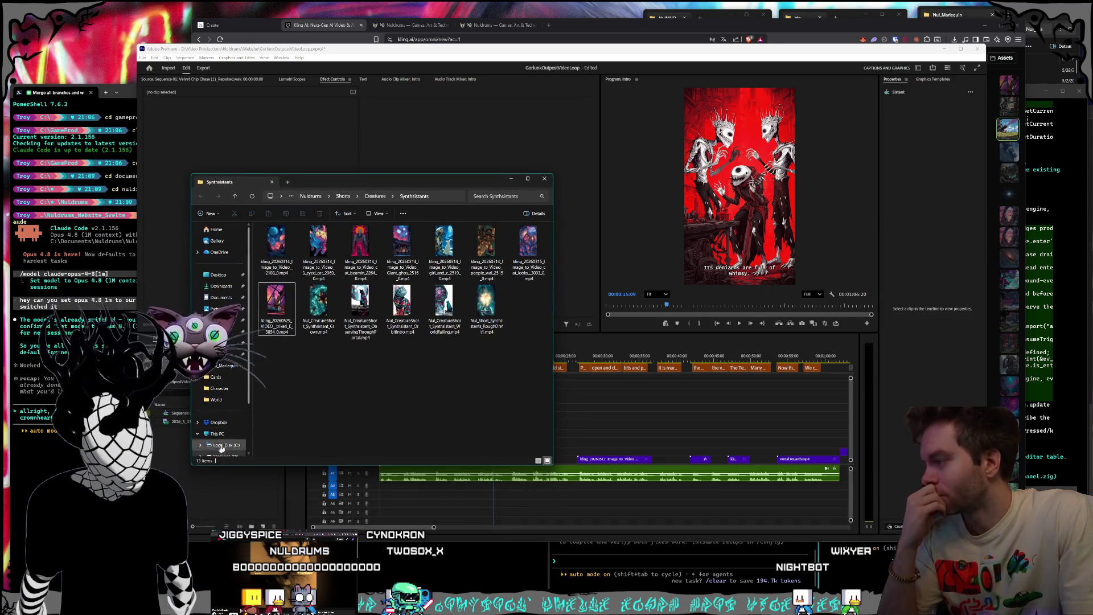
pyautogui.moveTo(191, 465); pyautogui.dragTo(147, 500)
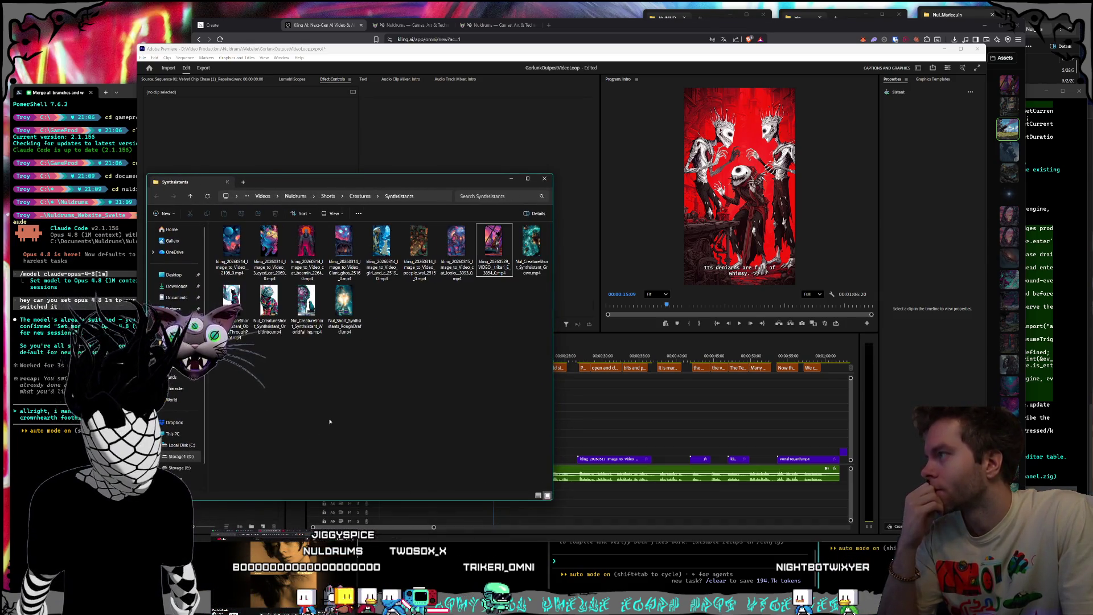
pyautogui.click(265, 197)
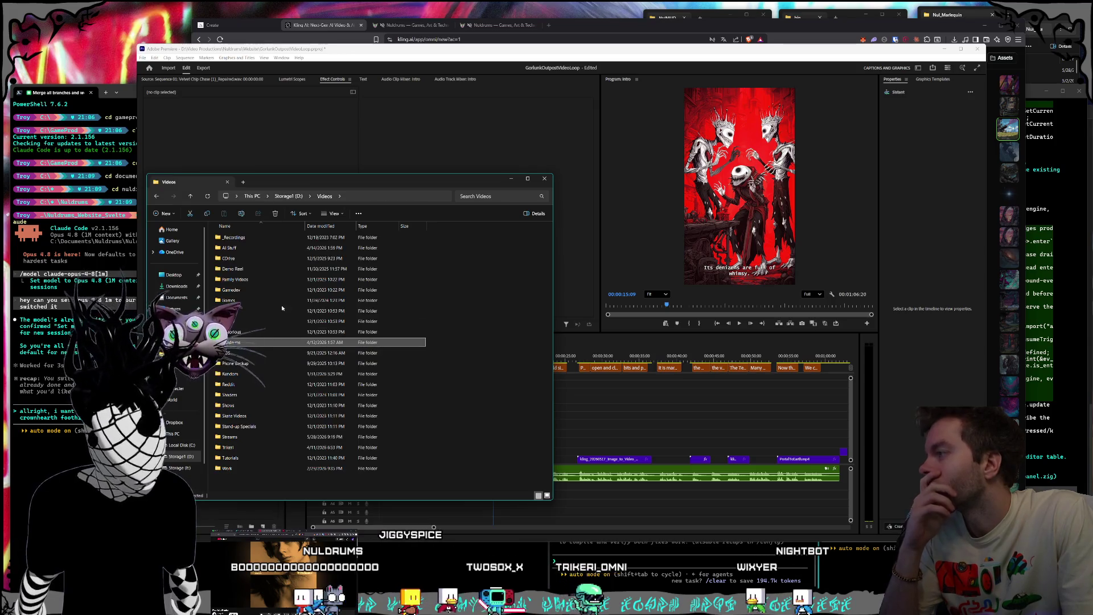
pyautogui.doubleClick(244, 290)
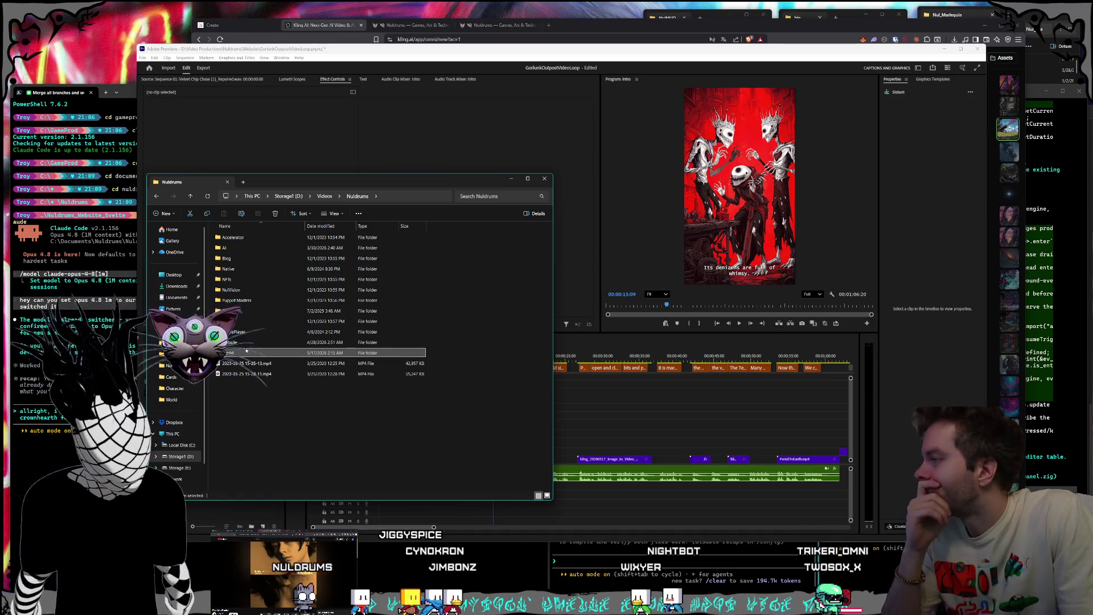
pyautogui.doubleClick(246, 351)
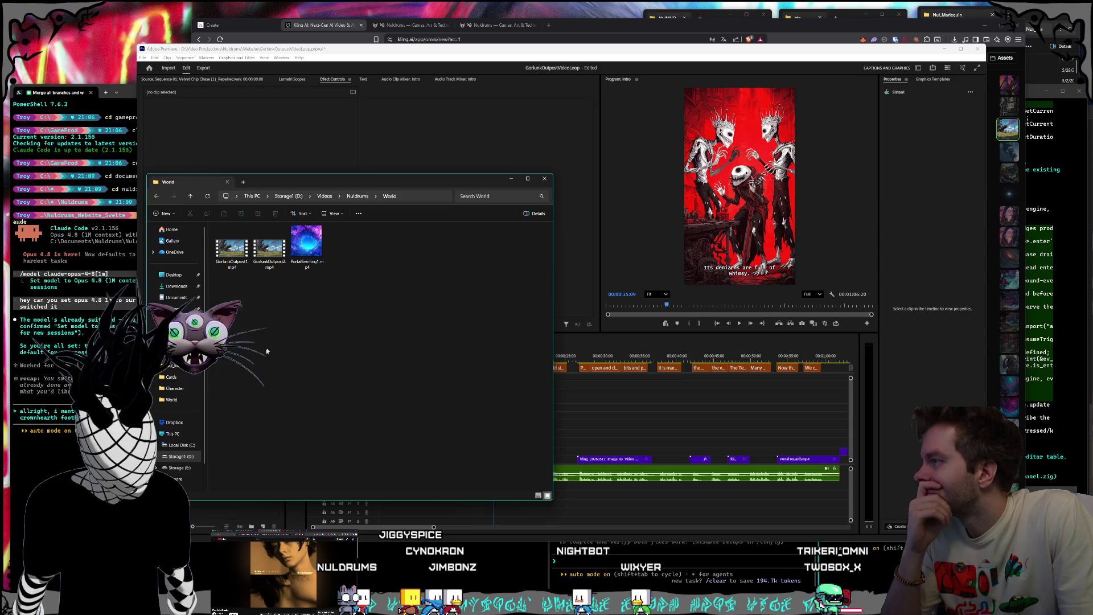
pyautogui.moveTo(310, 175); pyautogui.dragTo(224, 62)
pyautogui.click(224, 62)
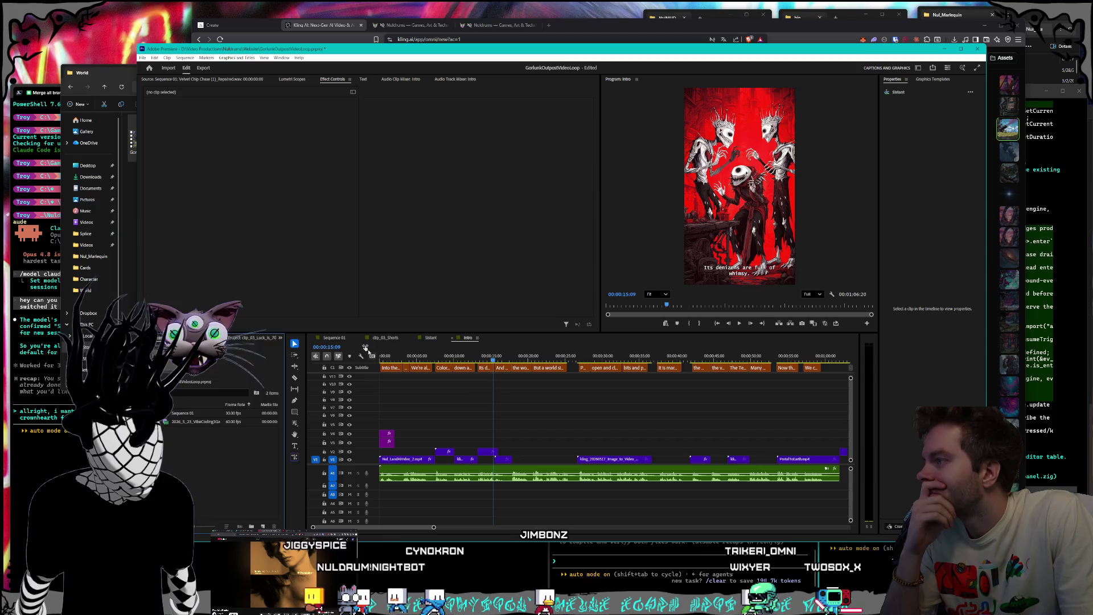
# Close the Intro, clip_03_Shorts and Sequence 01 timeline tabs
pyautogui.click(456, 338)
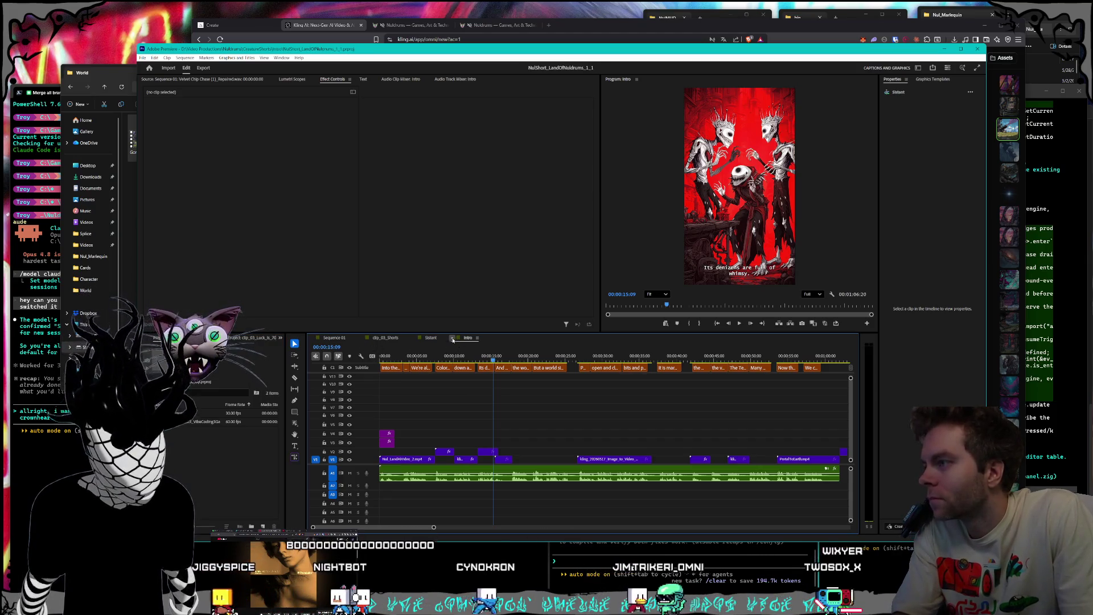
pyautogui.click(380, 338)
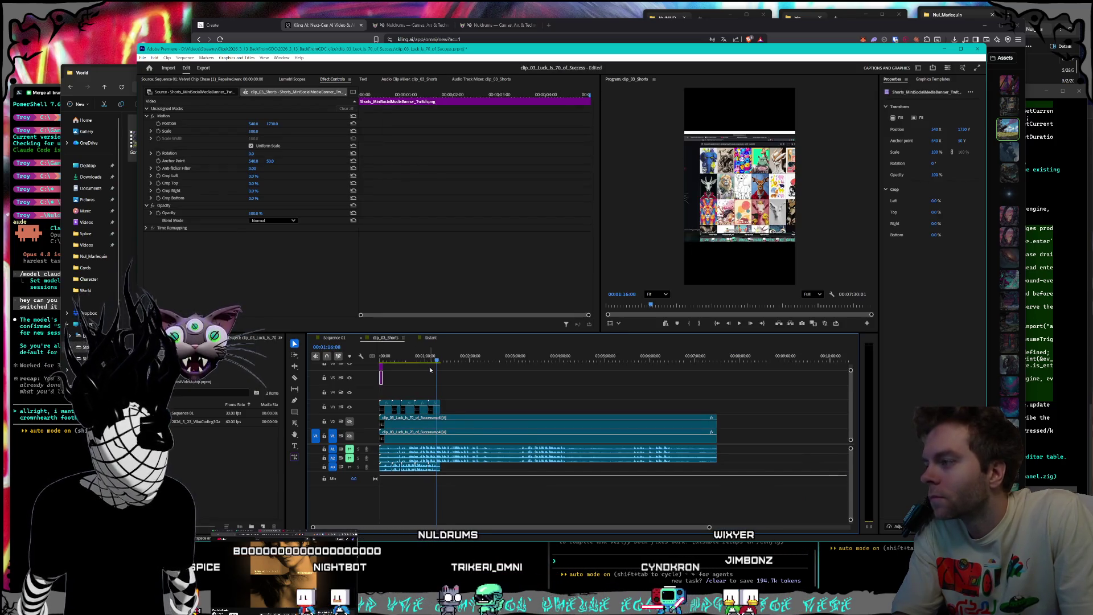
pyautogui.click(414, 357)
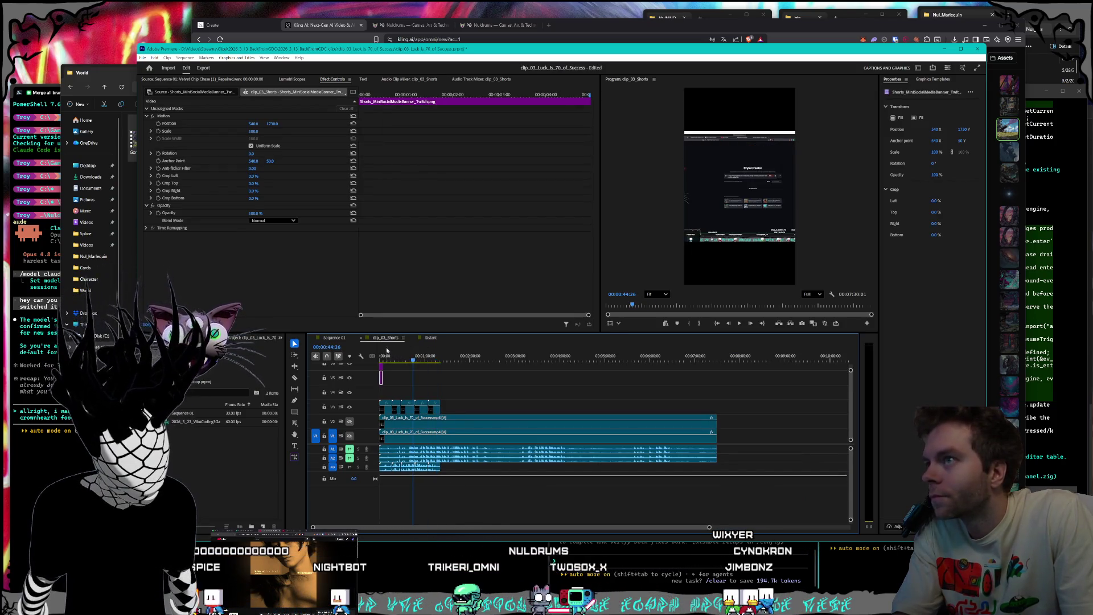
pyautogui.click(366, 338)
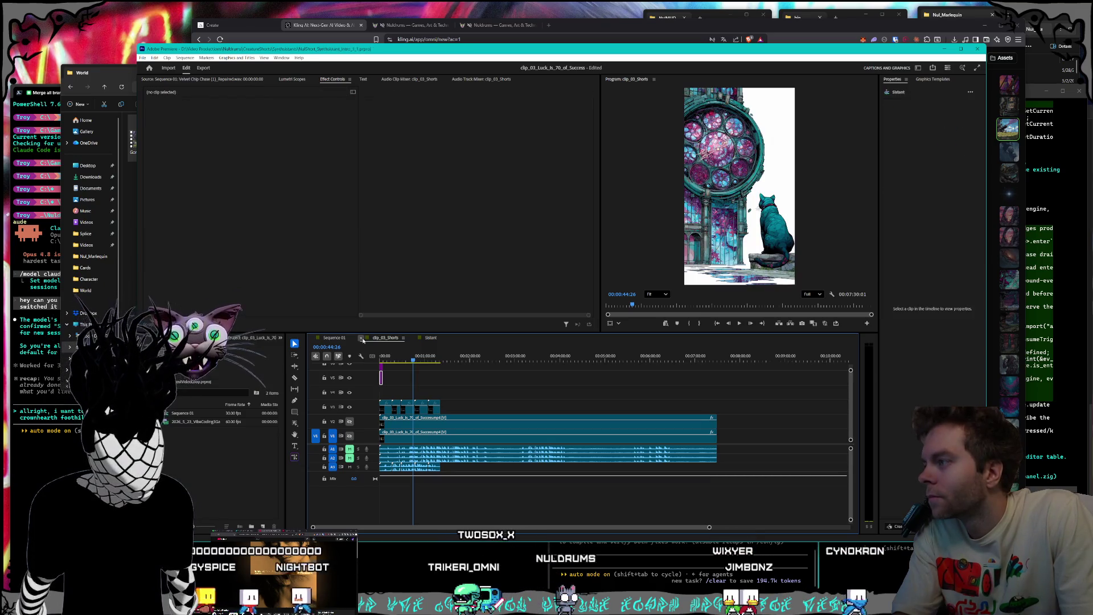
pyautogui.click(330, 339)
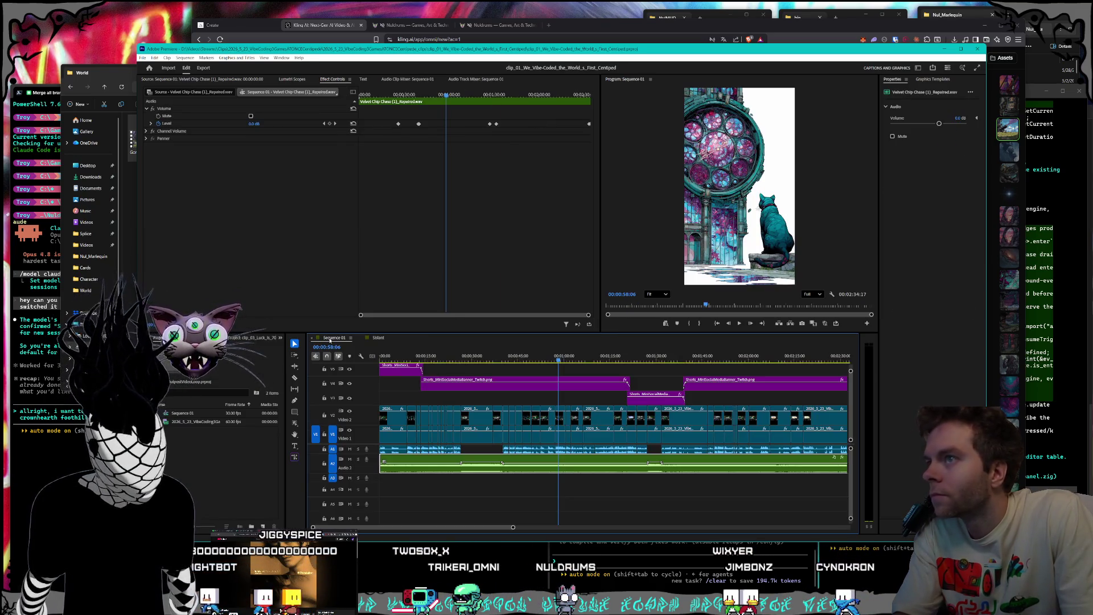
pyautogui.moveTo(457, 351); pyautogui.dragTo(440, 354)
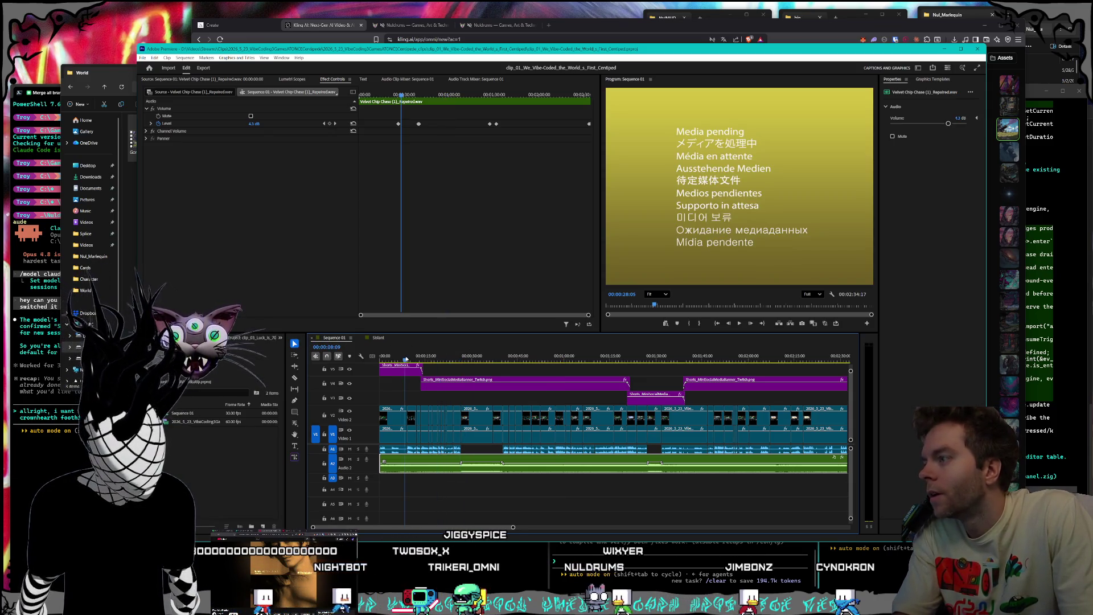
pyautogui.click(397, 416)
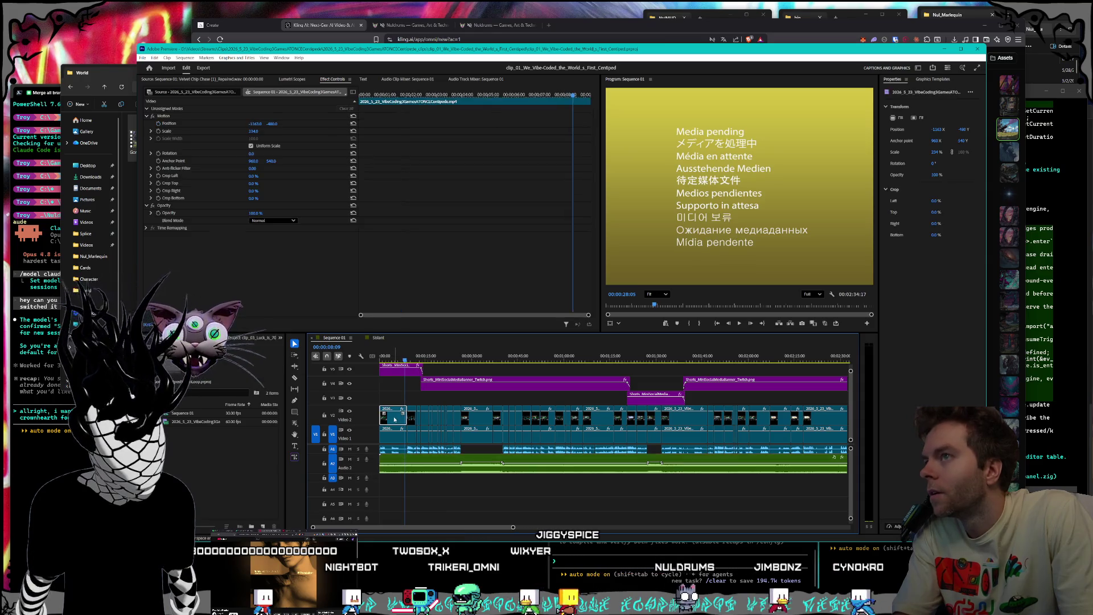
pyautogui.click(312, 337)
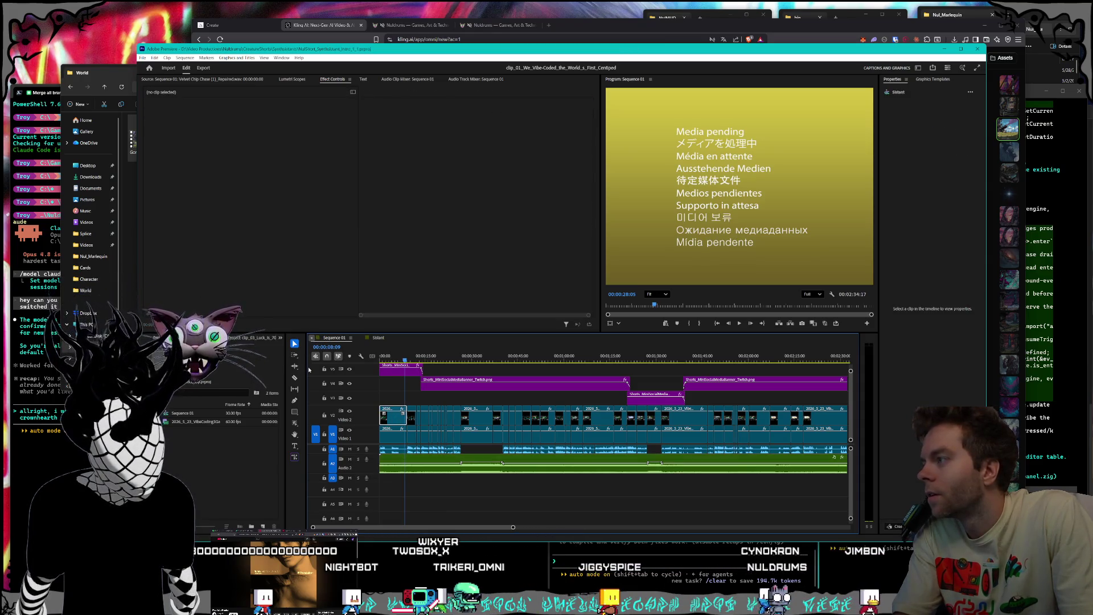
pyautogui.moveTo(315, 346); pyautogui.dragTo(251, 351)
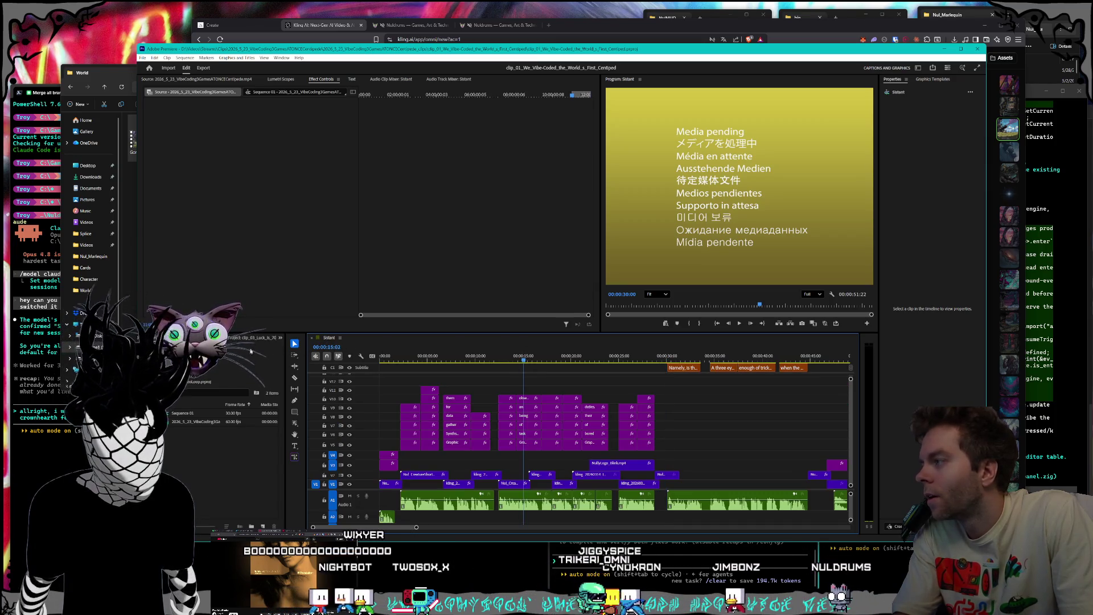
# Switch to the GorlunkOutpostVideoLoop project and choose Close All Other Projects
pyautogui.click(280, 338)
pyautogui.click(313, 407)
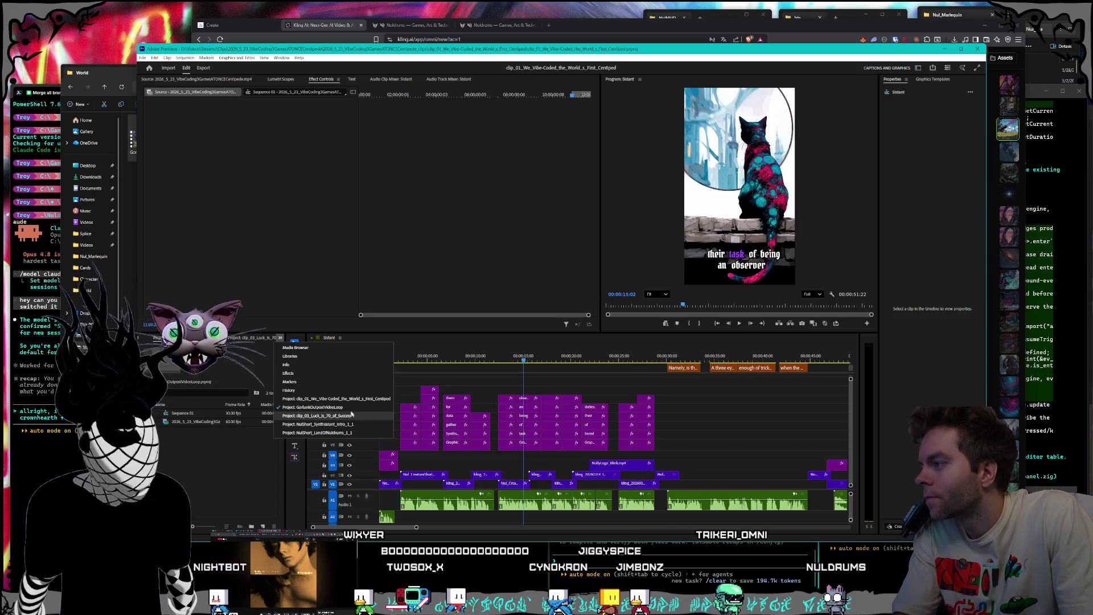
pyautogui.click(267, 337)
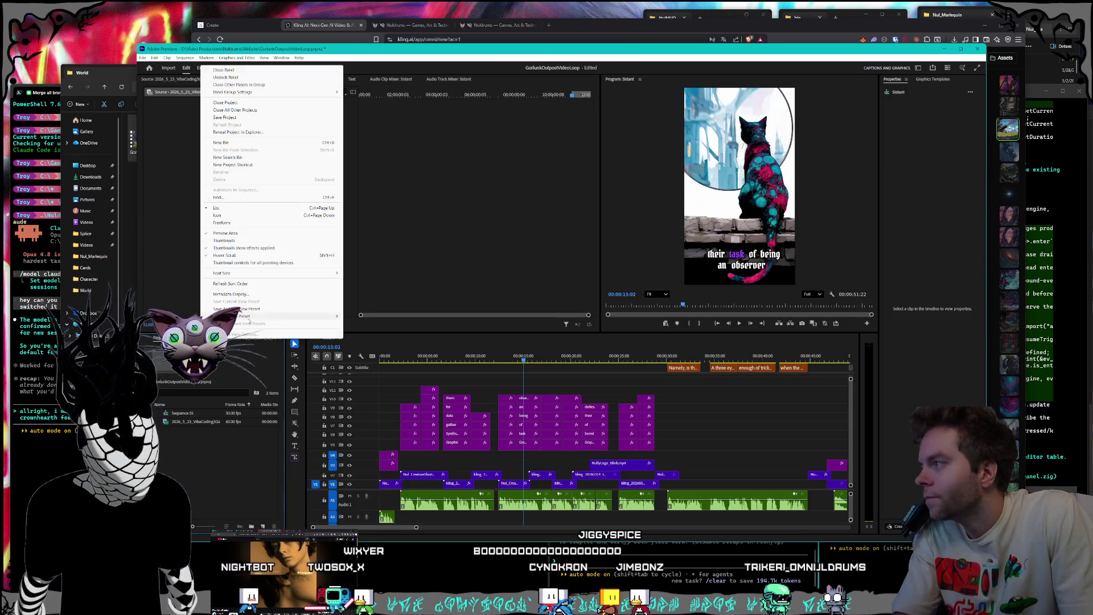
pyautogui.click(254, 110)
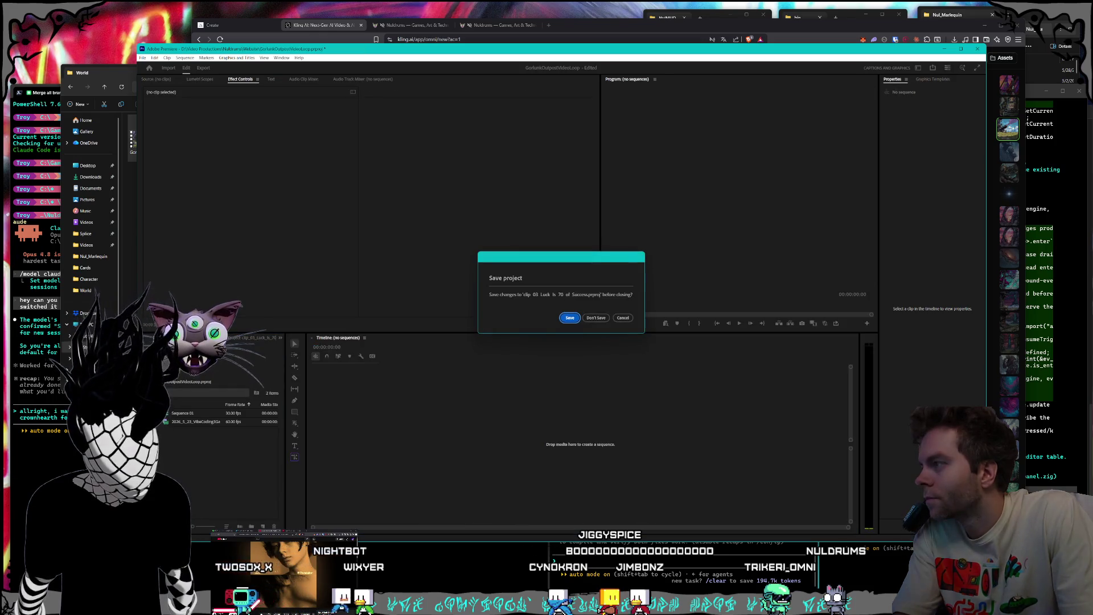
# Close clip 03 at the save prompt, open Sequence 01, and place GorlunkOutpost1.mp4 at its start
pyautogui.click(570, 317)
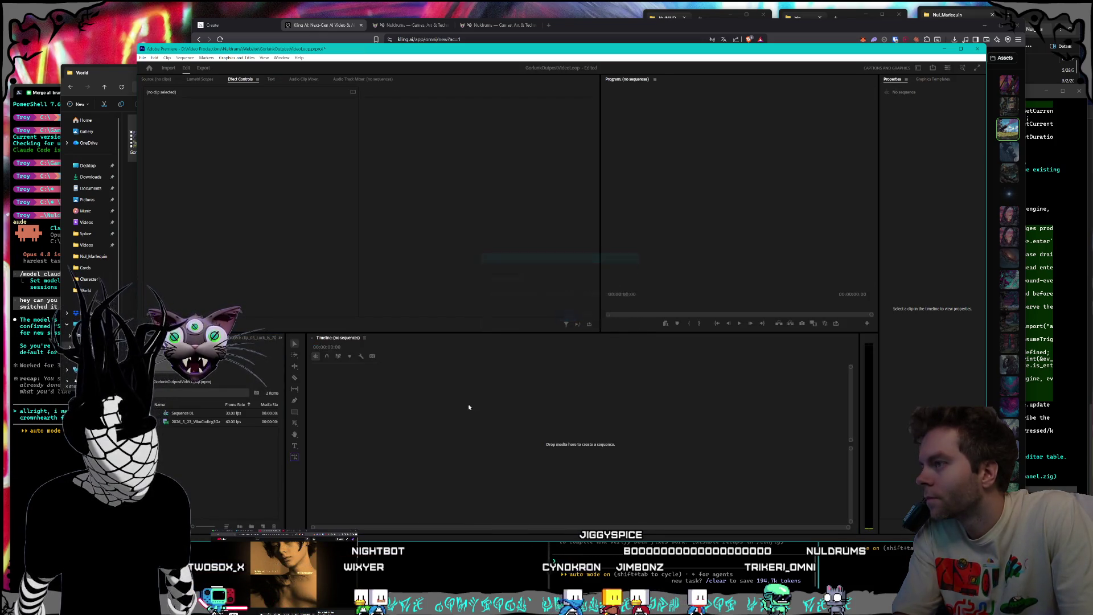
pyautogui.doubleClick(182, 413)
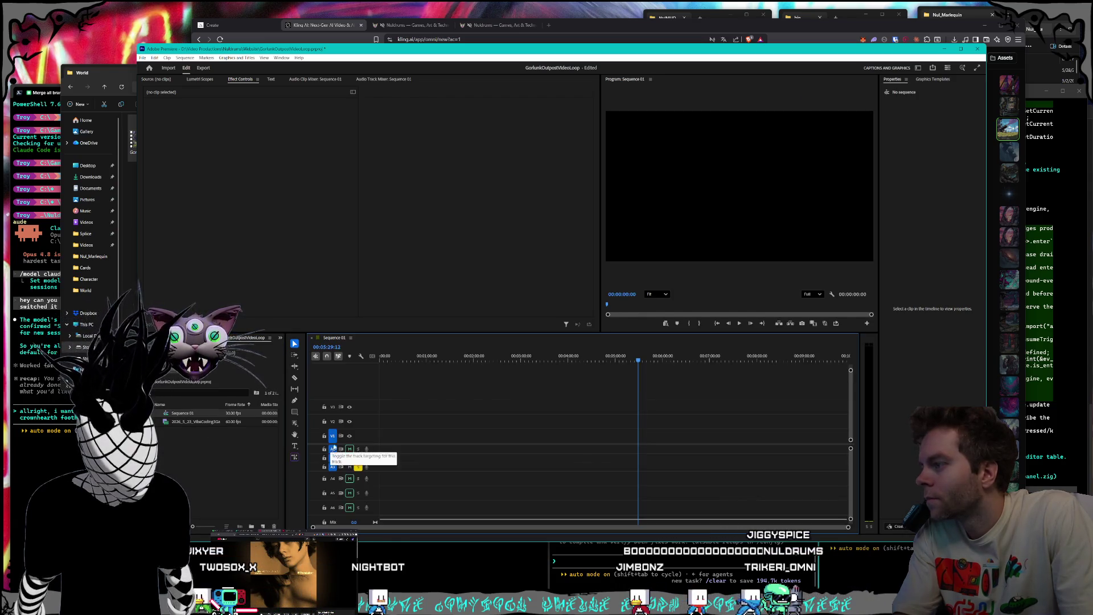
pyautogui.press('Home')
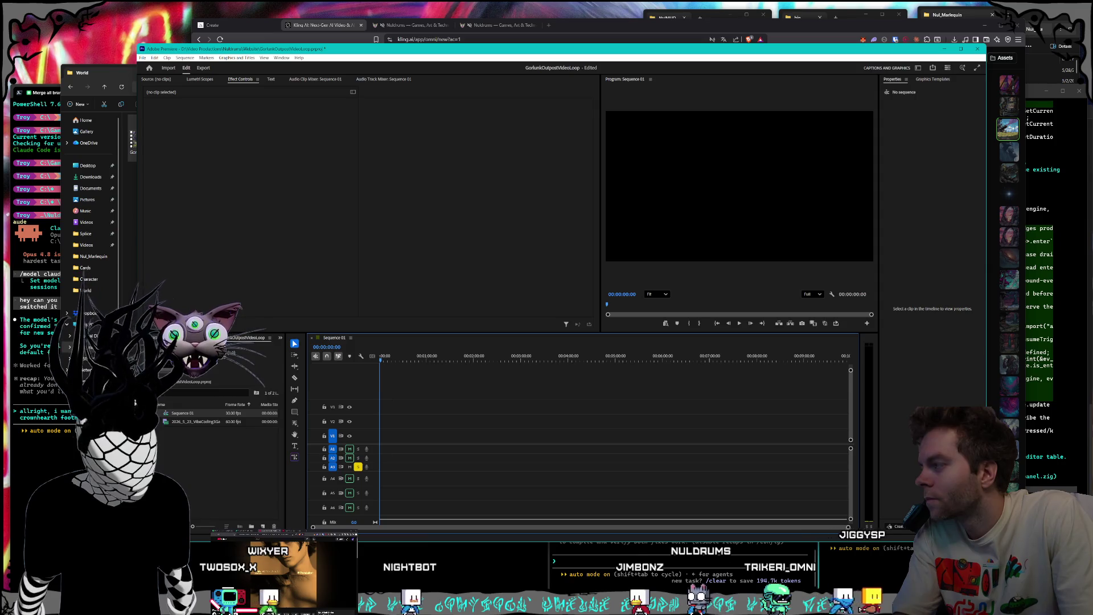
pyautogui.click(81, 72)
pyautogui.moveTo(146, 137)
pyautogui.mouseDown()
pyautogui.moveTo(372, 284)
pyautogui.moveTo(381, 435)
pyautogui.mouseUp()
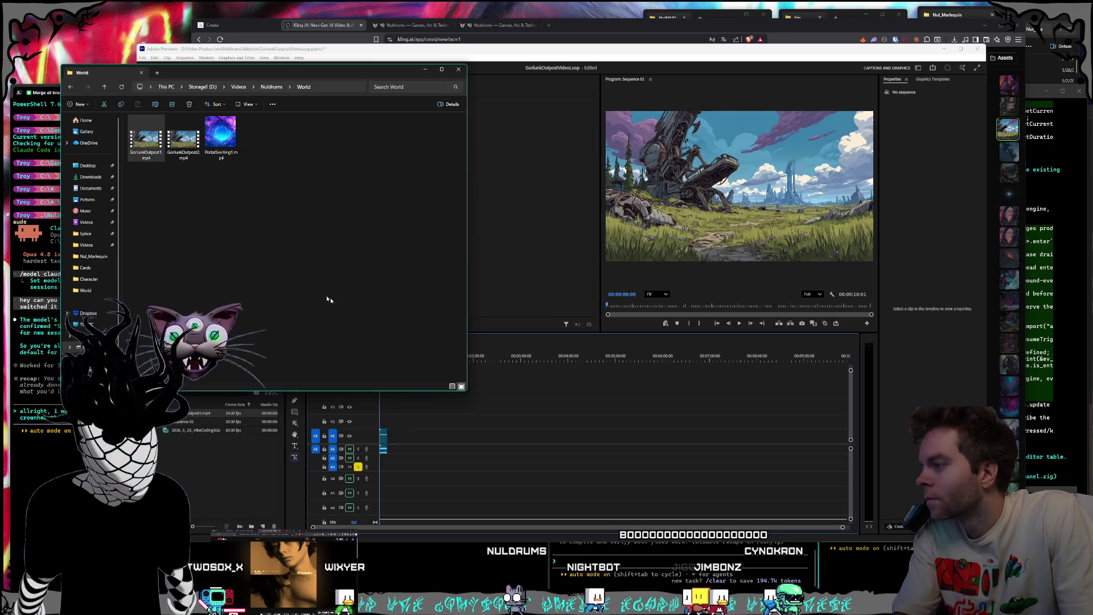
# Add GorlunkOutpost2.mp4 to the timeline and slide it next to the first clip
pyautogui.click(181, 143)
pyautogui.moveTo(504, 427); pyautogui.dragTo(505, 436)
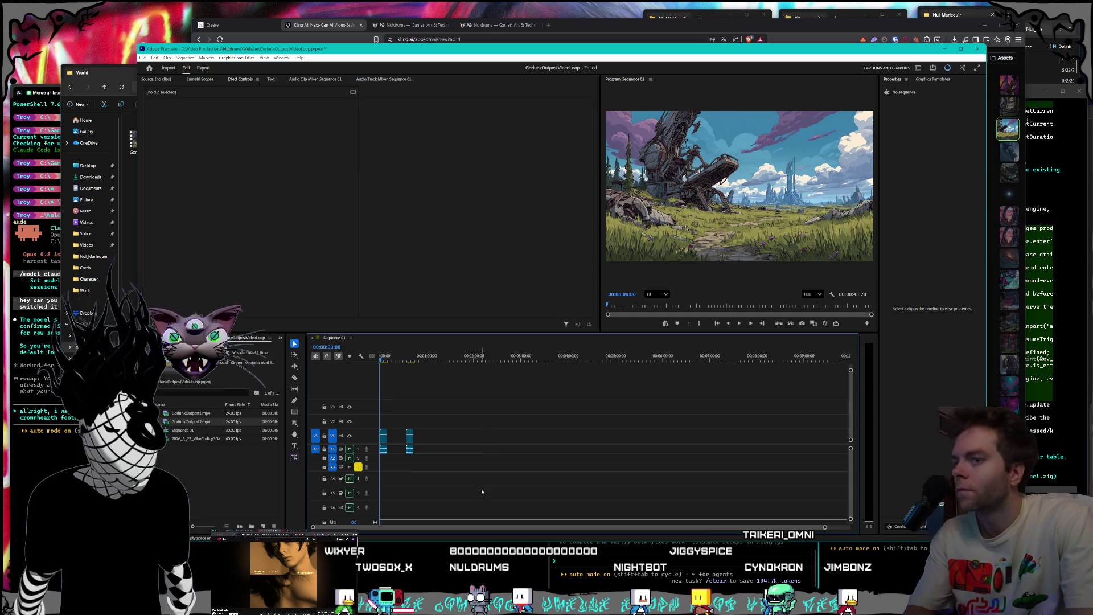
pyautogui.scroll(5, 416, 447)
pyautogui.scroll(3, 416, 450)
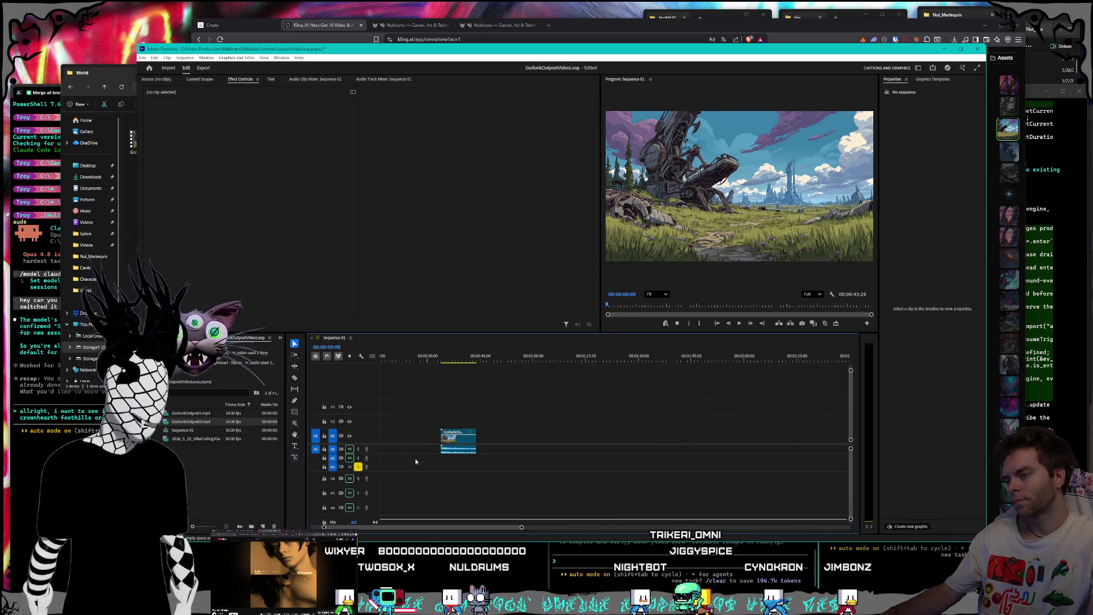
pyautogui.scroll(4, 441, 441)
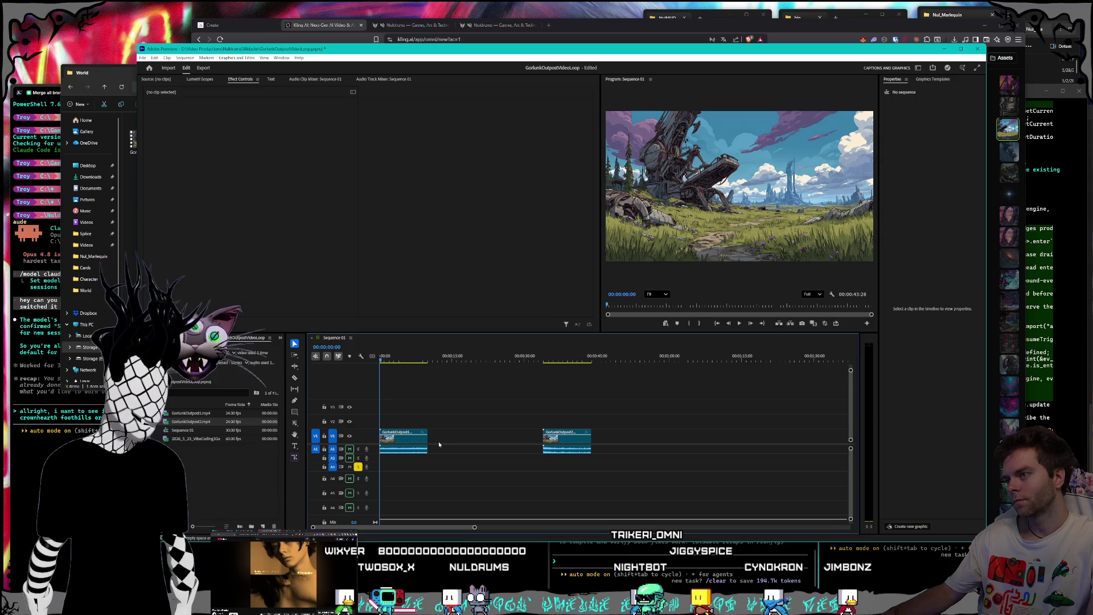
pyautogui.moveTo(633, 438); pyautogui.dragTo(480, 441)
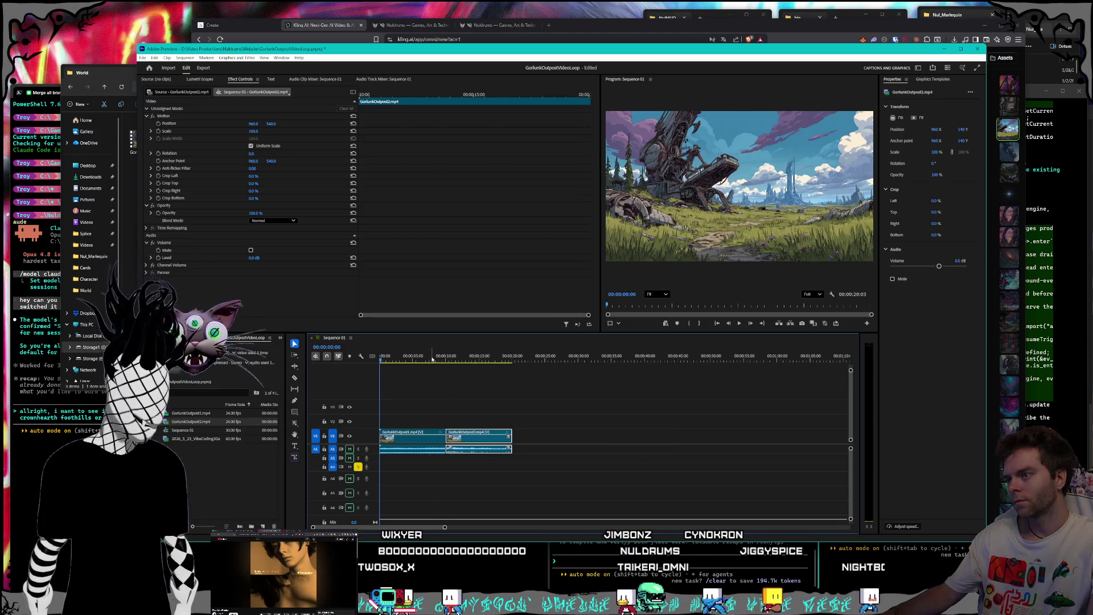
# Play across the join between the clips, then delete the GorlunkOutpost2 clip
pyautogui.moveTo(432, 358)
pyautogui.mouseDown()
pyautogui.moveTo(415, 358)
pyautogui.moveTo(444, 357)
pyautogui.mouseUp()
pyautogui.press('space')
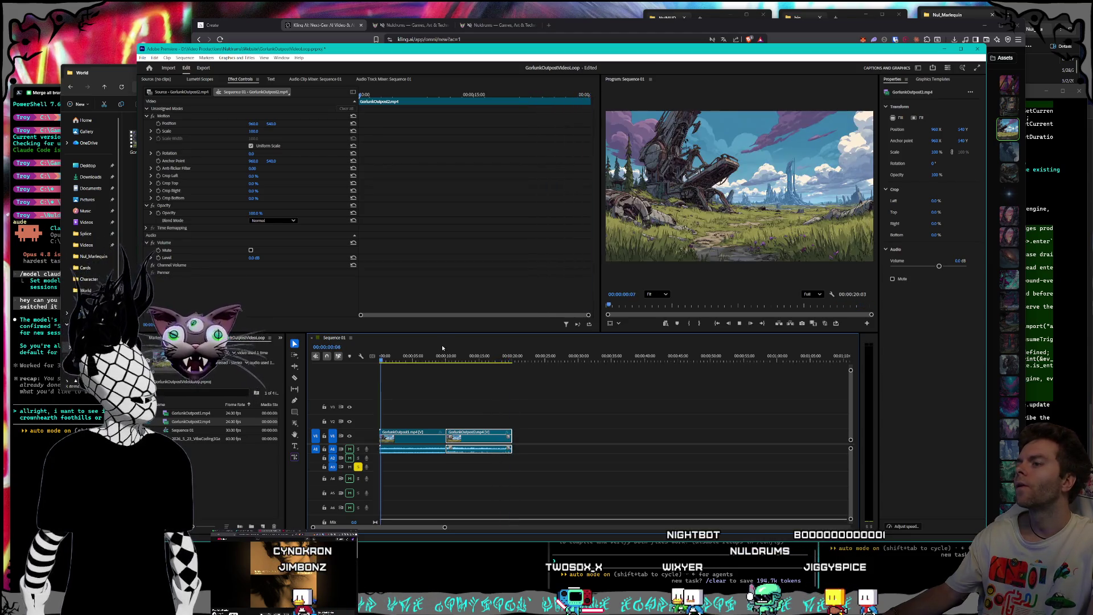
pyautogui.moveTo(465, 398); pyautogui.dragTo(505, 481)
pyautogui.press('Delete')
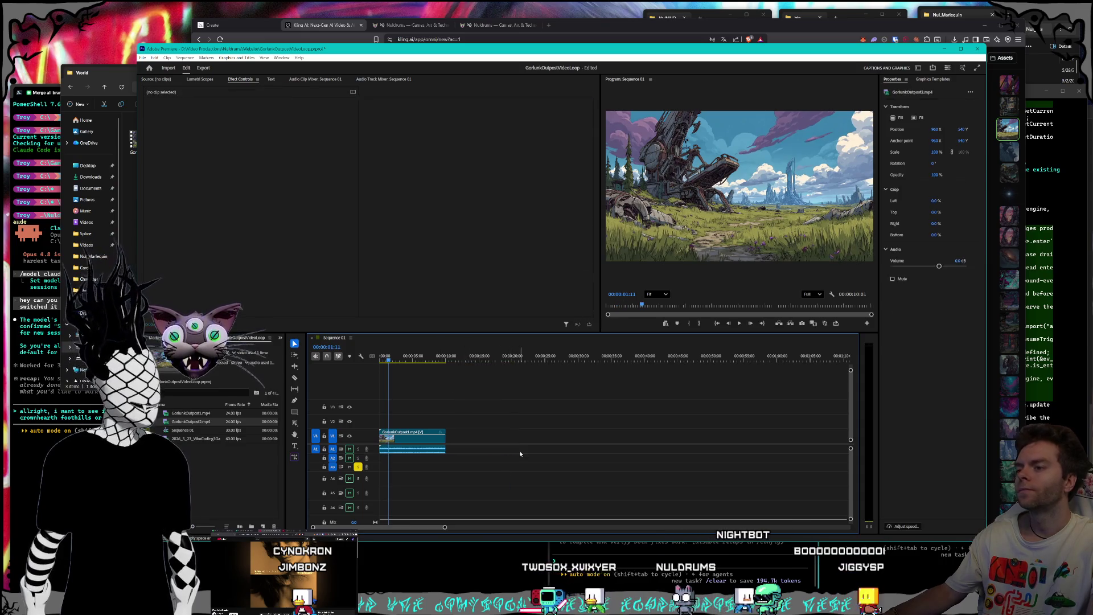
# Back in Kling, view the wrecked-mech landscape video in detail, then start its MP4 download
pyautogui.hotkey('alt', 'Tab')
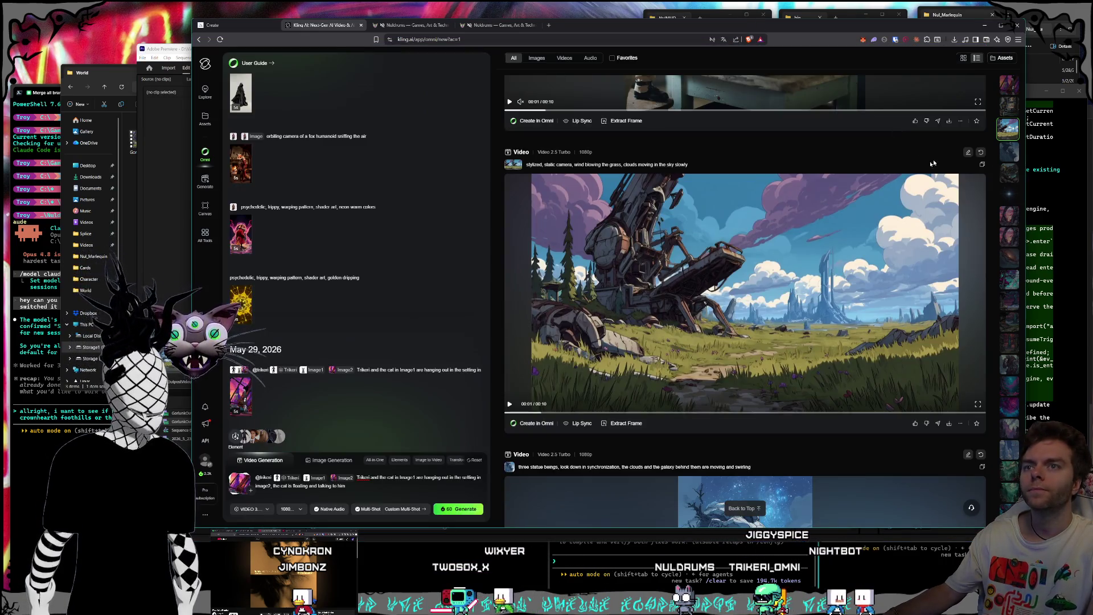
pyautogui.click(647, 235)
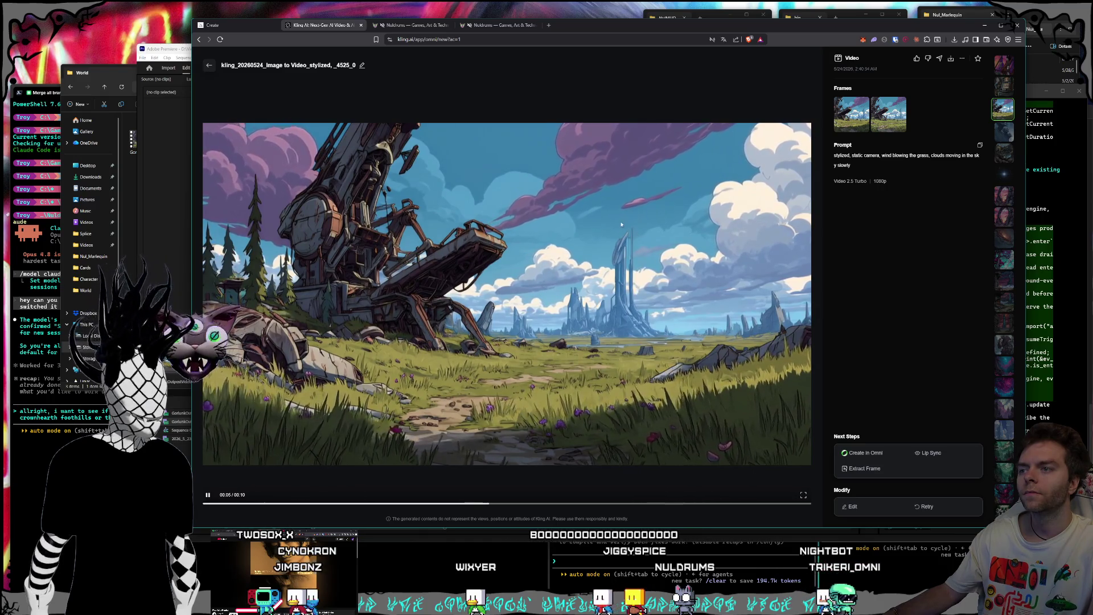
pyautogui.click(209, 65)
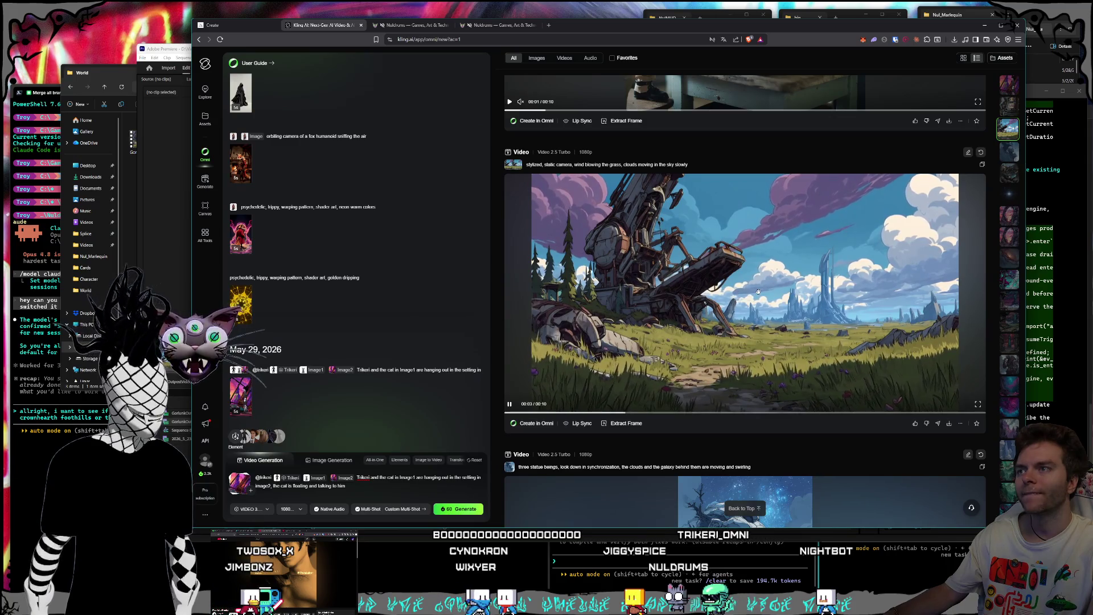
pyautogui.moveTo(949, 425)
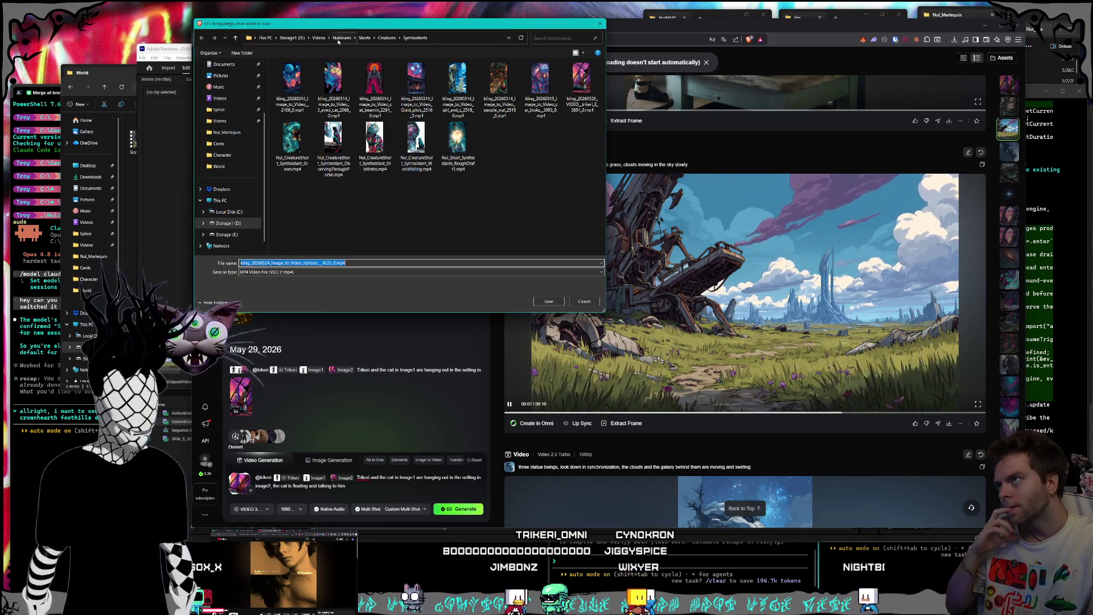
# Save the Kling video into Nuldrums\World, overwriting the existing GorlunkOutpost2.mp4
pyautogui.moveTo(365, 27)
pyautogui.mouseDown()
pyautogui.moveTo(555, 196)
pyautogui.moveTo(518, 131)
pyautogui.mouseUp()
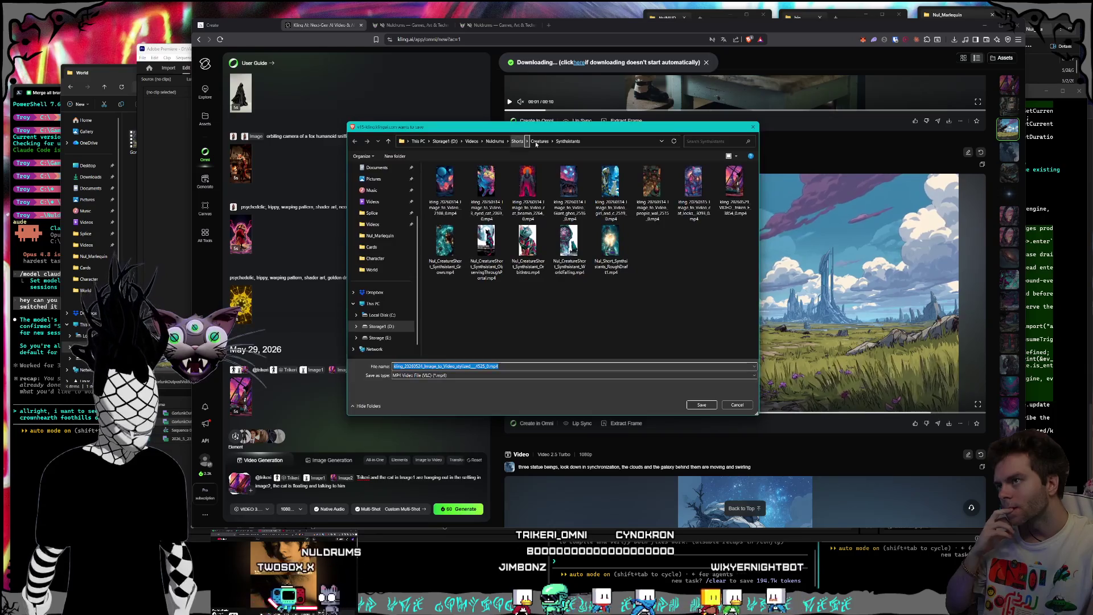
pyautogui.click(533, 141)
pyautogui.click(517, 141)
pyautogui.click(498, 142)
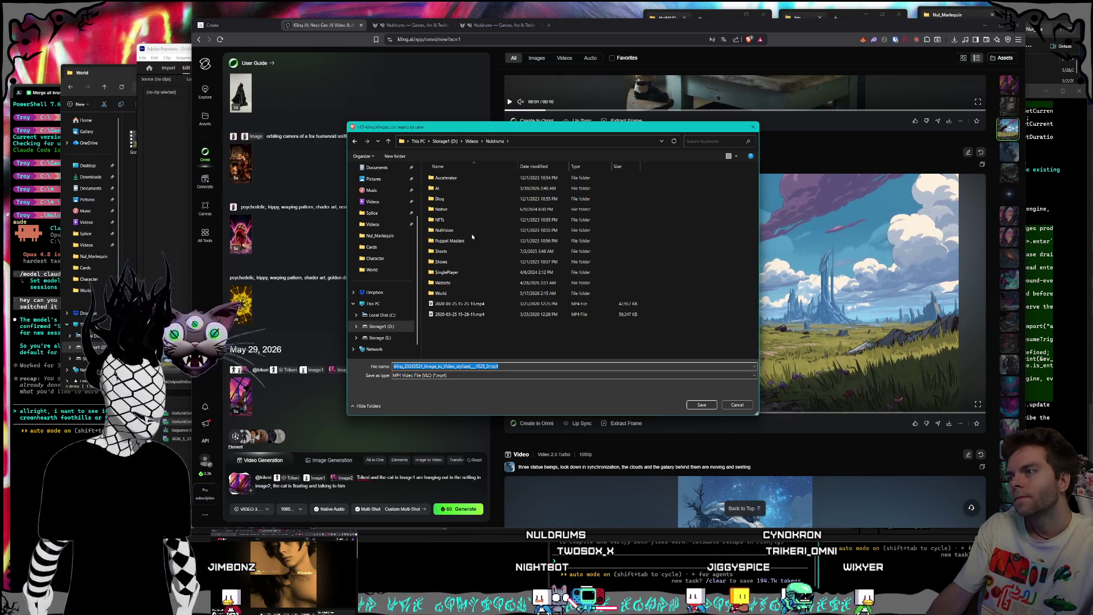
pyautogui.doubleClick(441, 293)
pyautogui.click(486, 187)
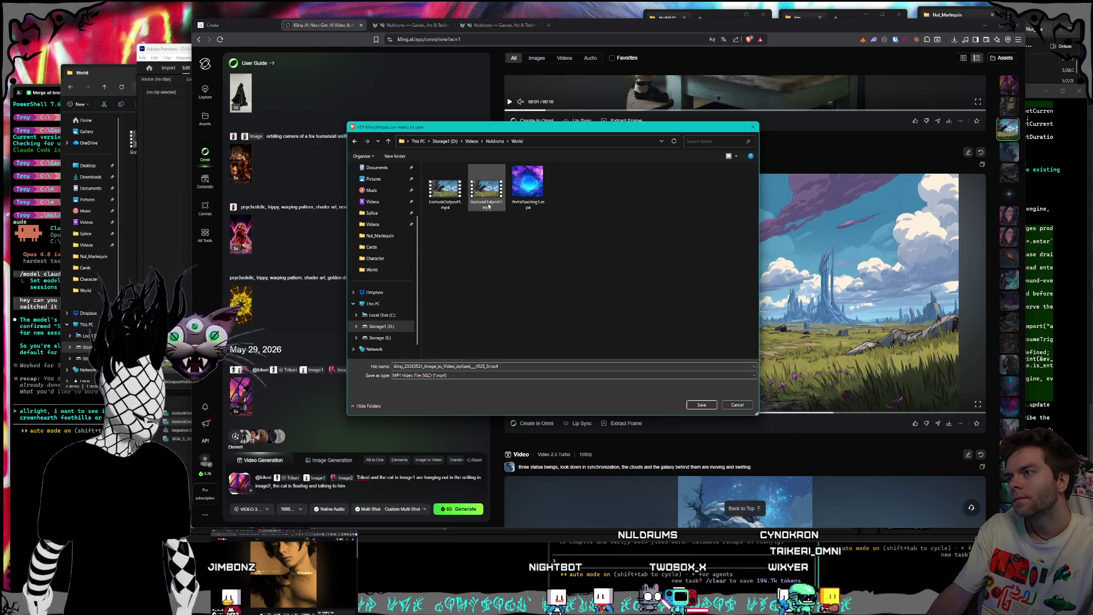
pyautogui.press('Return')
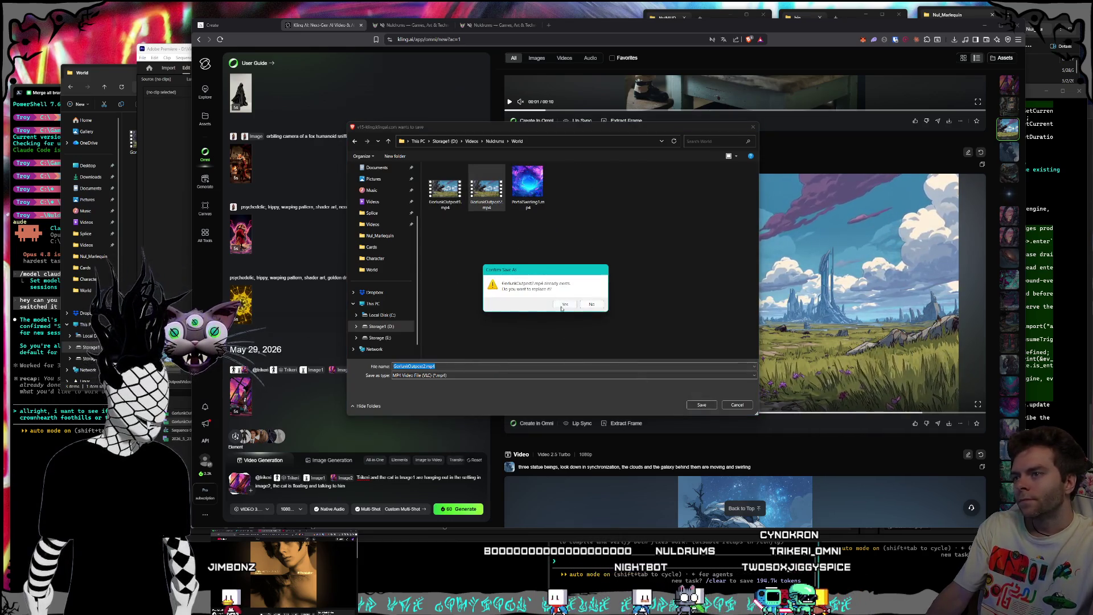
pyautogui.click(564, 304)
pyautogui.hotkey('alt', 'Tab')
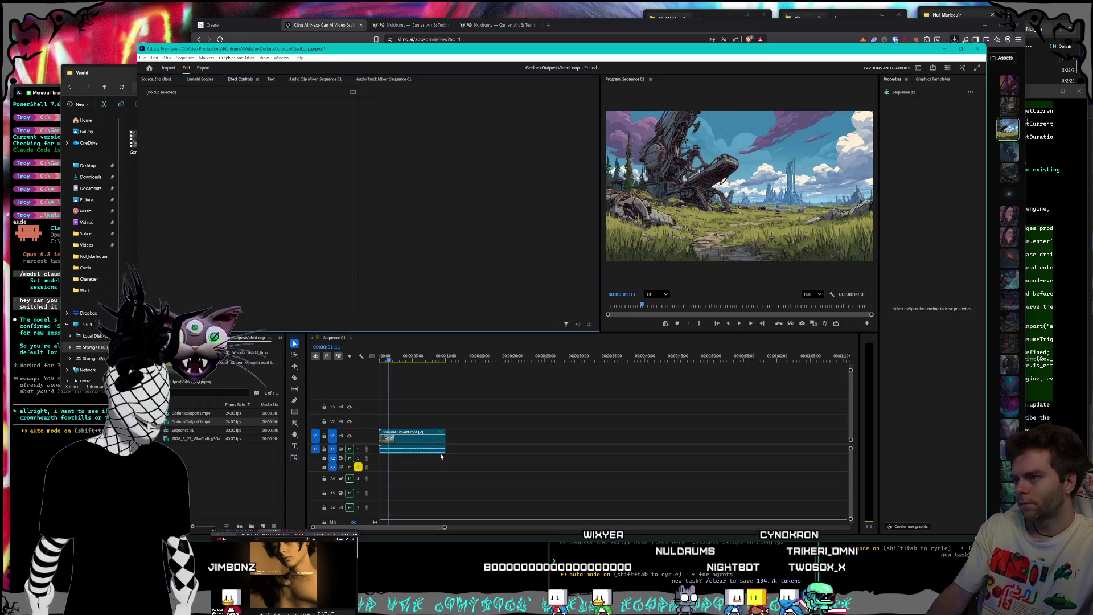
# Drag the re-downloaded GorlunkOutpost2.mp4 from the World folder onto V1 after the first clip
pyautogui.click(186, 430)
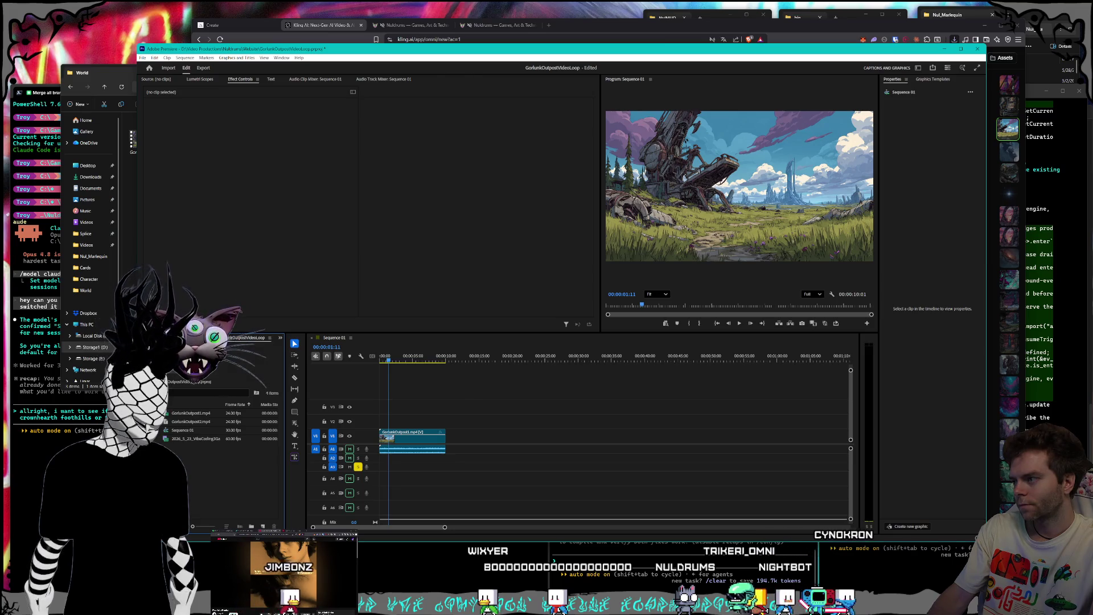
pyautogui.click(128, 228)
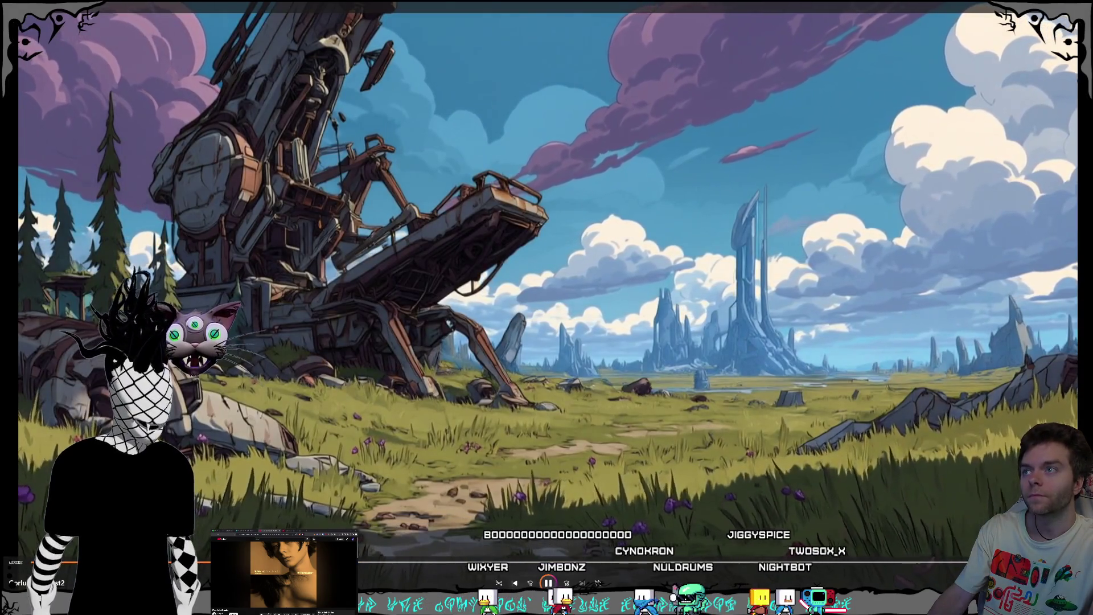
pyautogui.hotkey('alt', 'F4')
pyautogui.moveTo(191, 155)
pyautogui.mouseDown()
pyautogui.moveTo(513, 403)
pyautogui.moveTo(481, 431)
pyautogui.moveTo(471, 419)
pyautogui.moveTo(482, 426)
pyautogui.mouseUp()
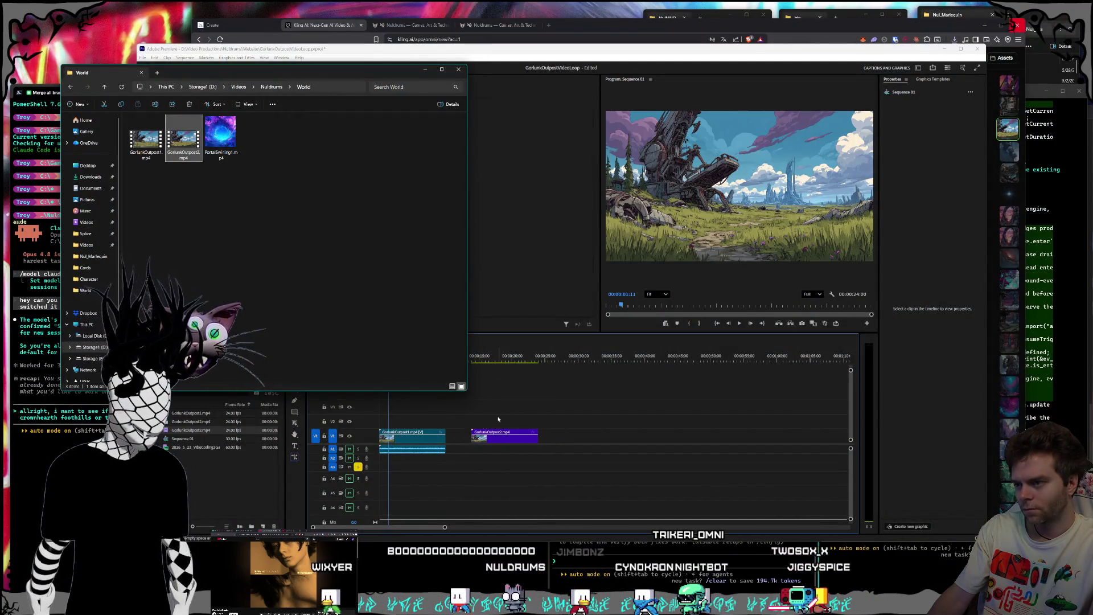
# Unlink the clip's audio, butt GorlunkOutpost2 against the first clip, and play the sequence
pyautogui.click(410, 439)
pyautogui.rightClick(410, 439)
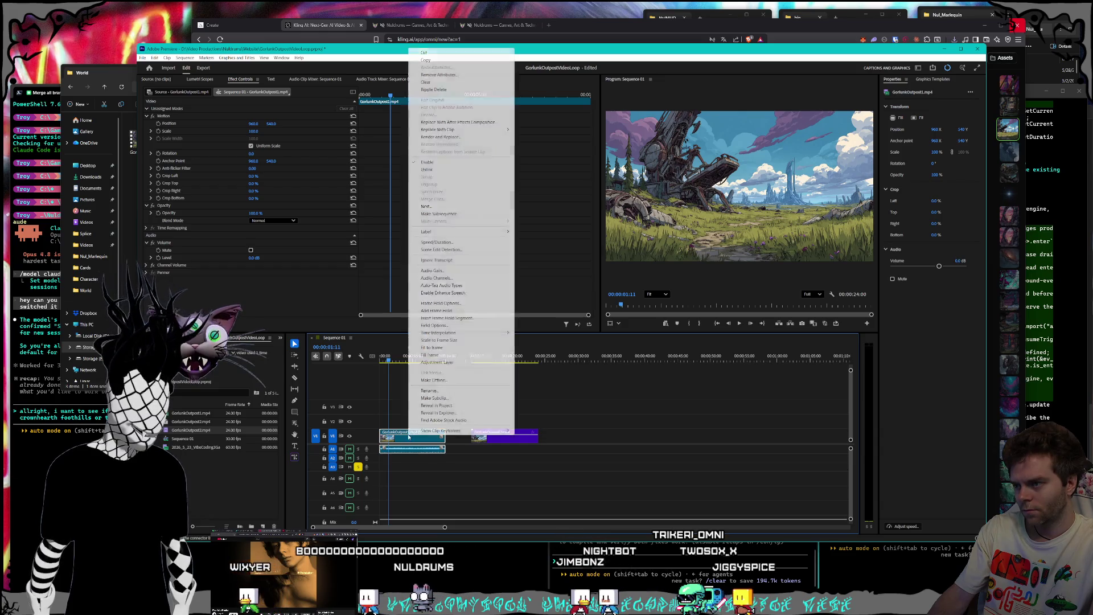
pyautogui.click(433, 182)
pyautogui.moveTo(490, 437); pyautogui.dragTo(465, 443)
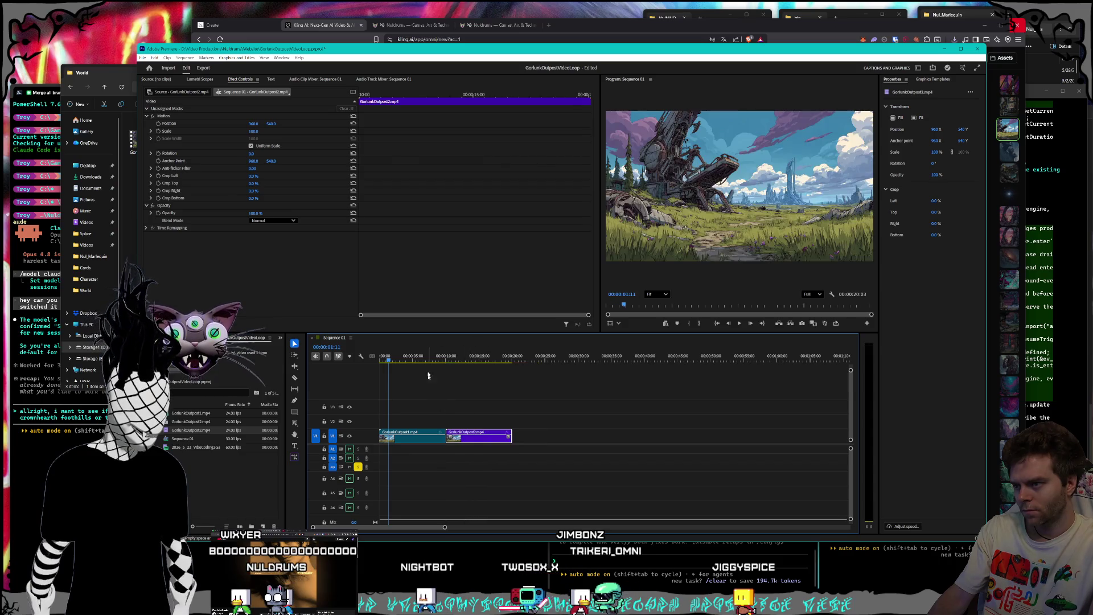
pyautogui.click(738, 324)
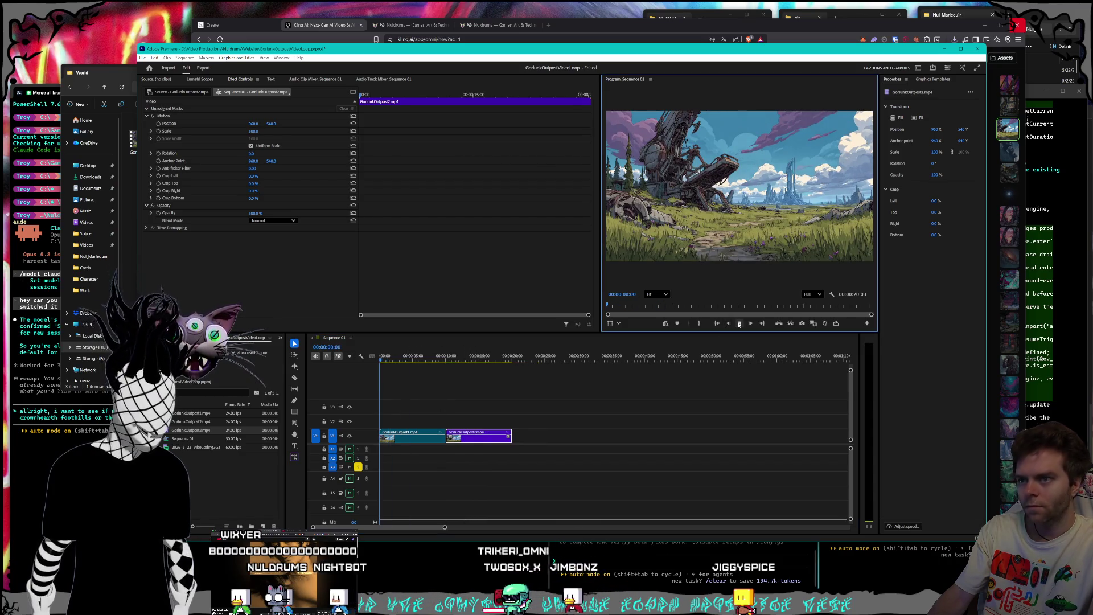
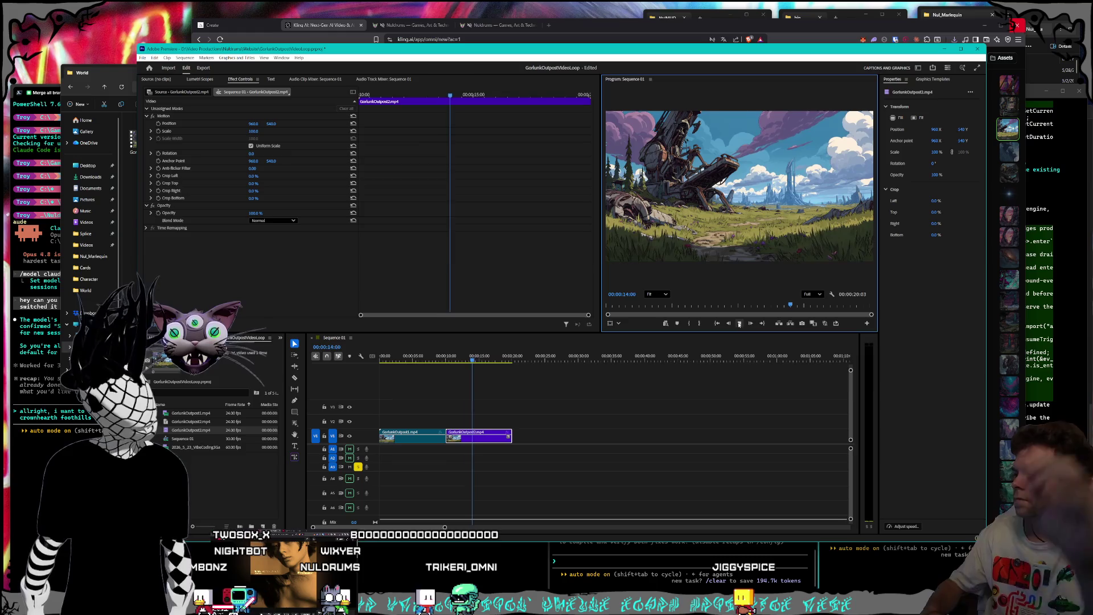
# Scrub the playhead back and forth to check the frames around the cut between the two clips
pyautogui.click(438, 360)
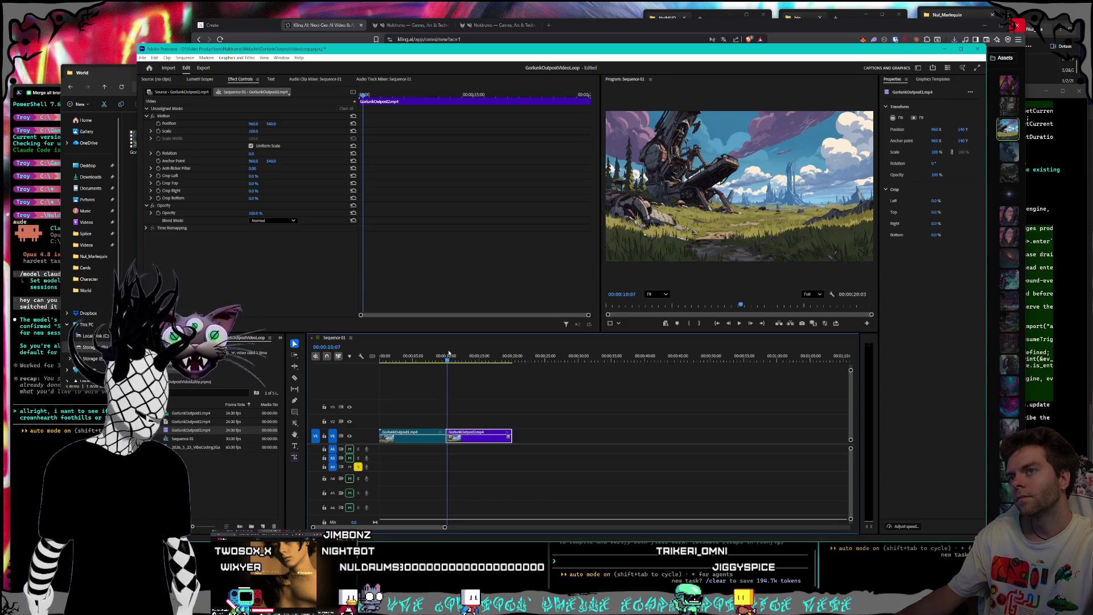
pyautogui.click(447, 352)
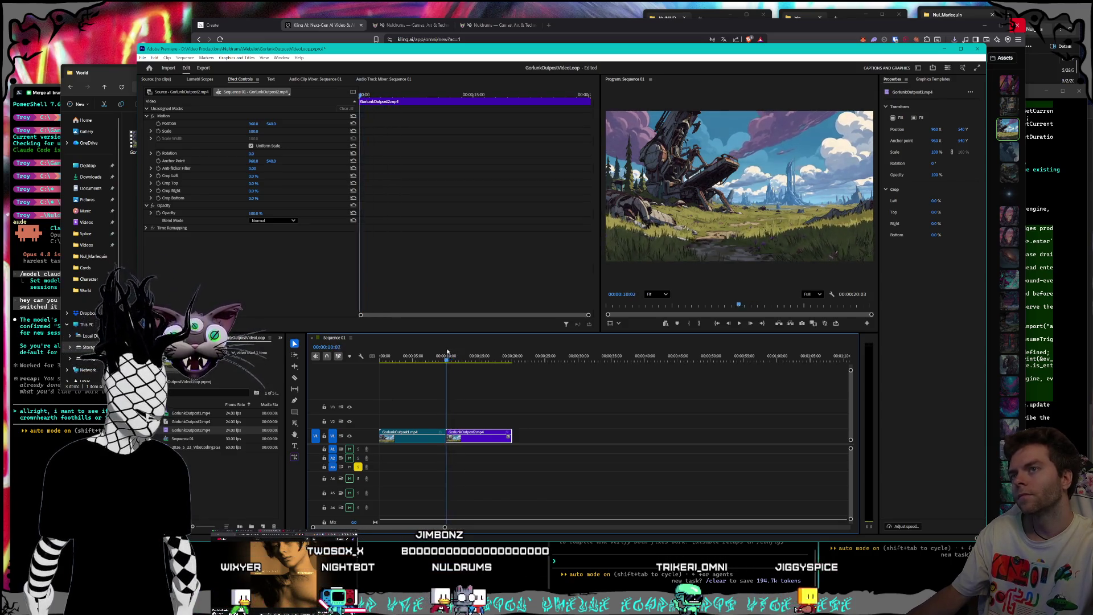
pyautogui.click(450, 350)
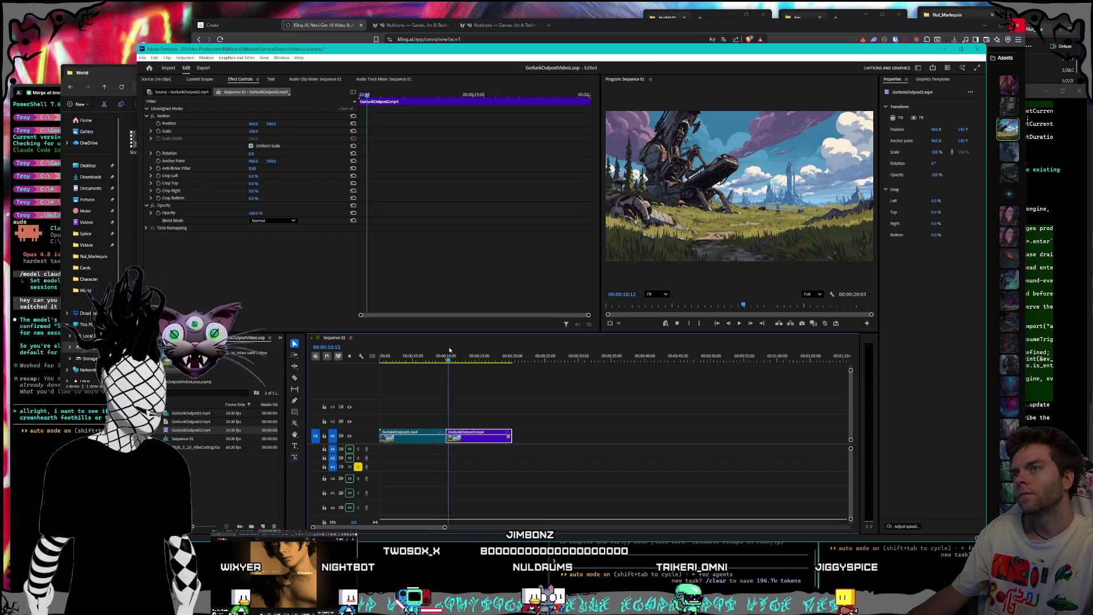
pyautogui.click(445, 347)
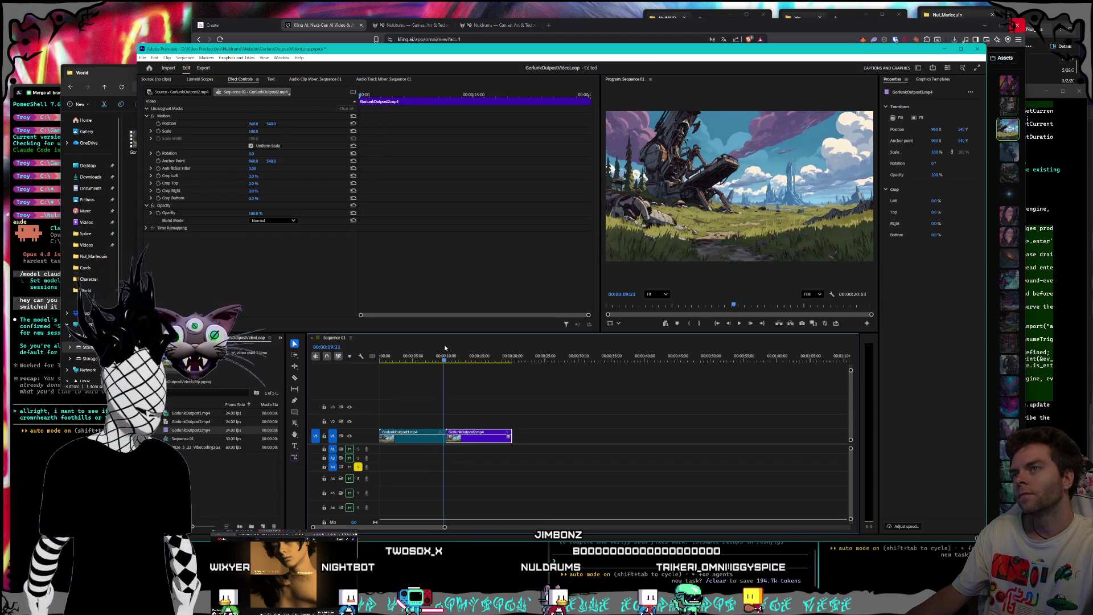
pyautogui.click(446, 343)
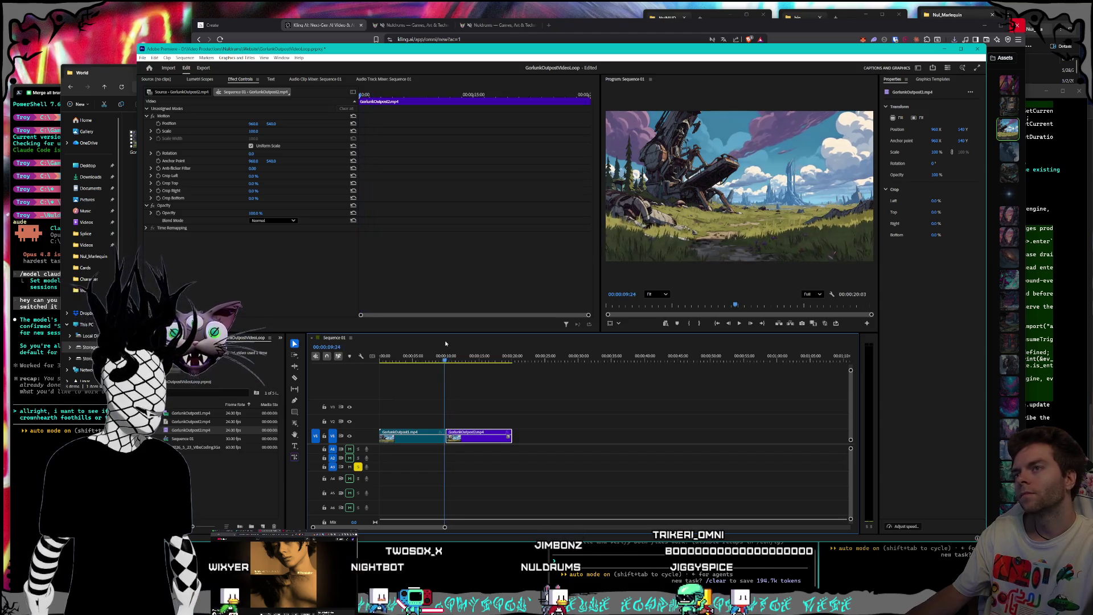
# Lengthen the transition at the clip cut and select it to show its settings
pyautogui.scroll(5, 442, 432)
pyautogui.scroll(3, 449, 421)
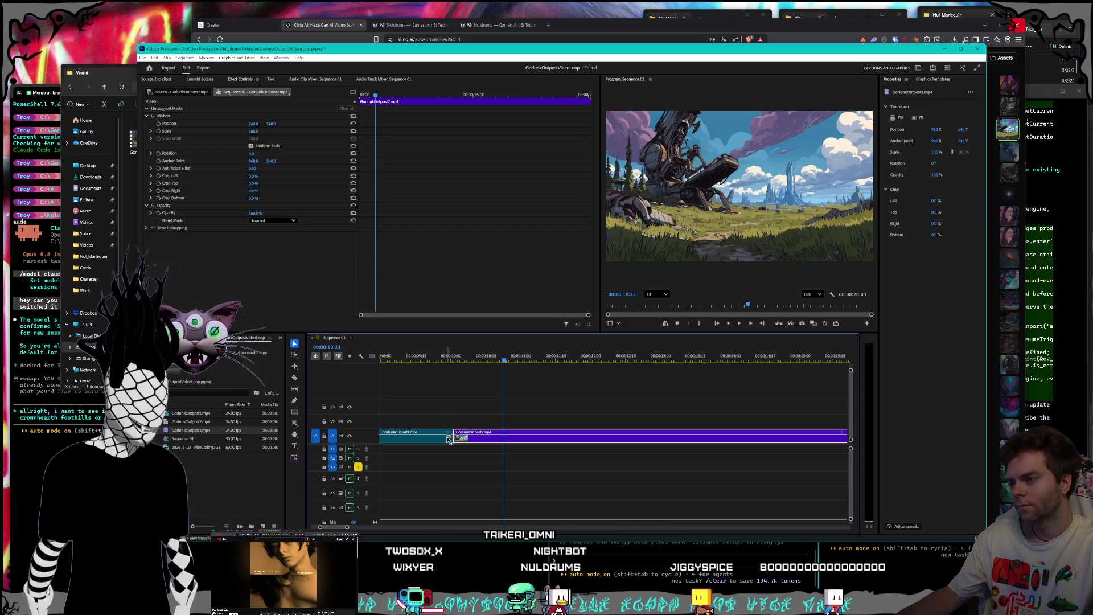
pyautogui.moveTo(449, 439); pyautogui.dragTo(473, 439)
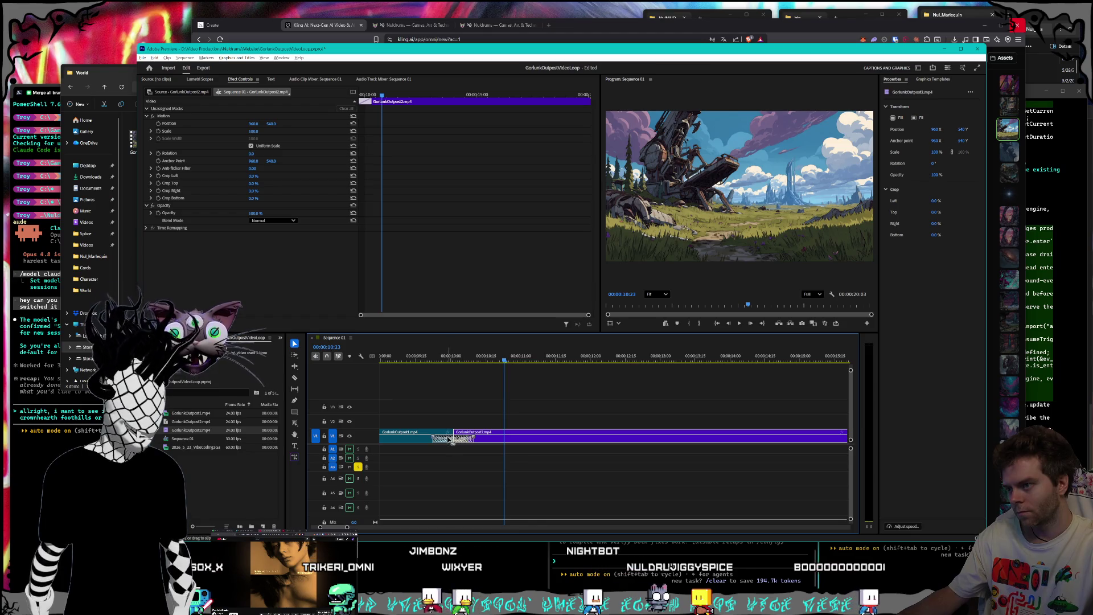
pyautogui.scroll(2, 476, 440)
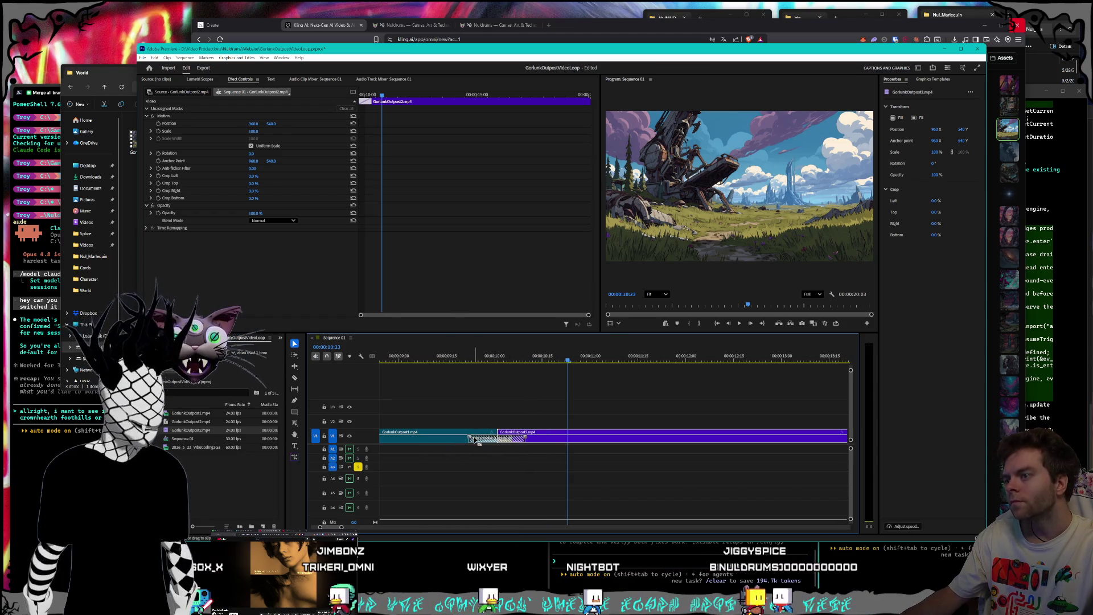
pyautogui.click(475, 440)
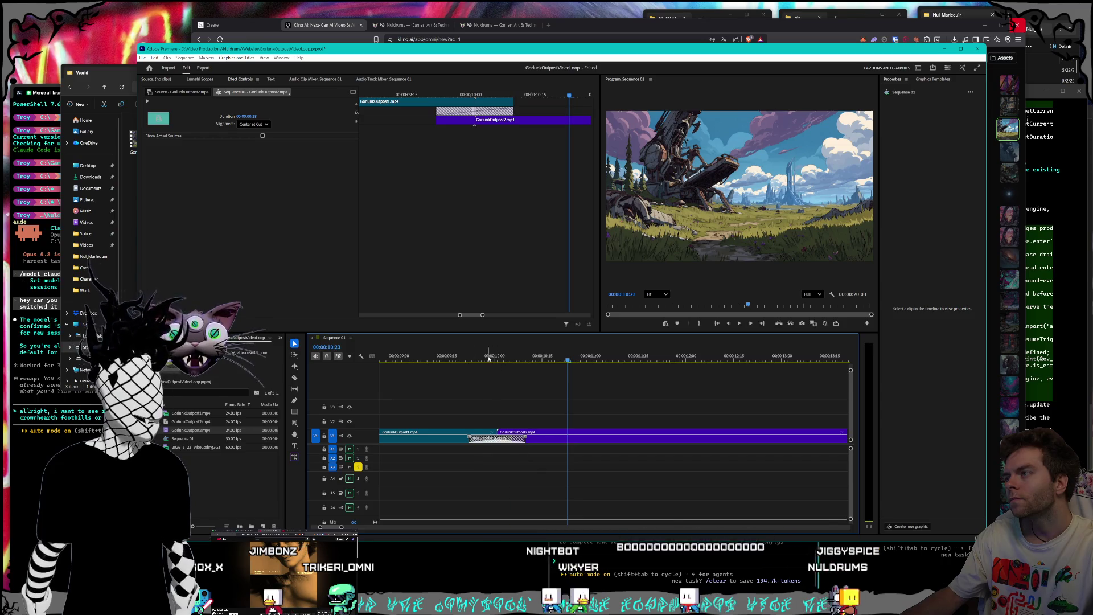
pyautogui.press('space')
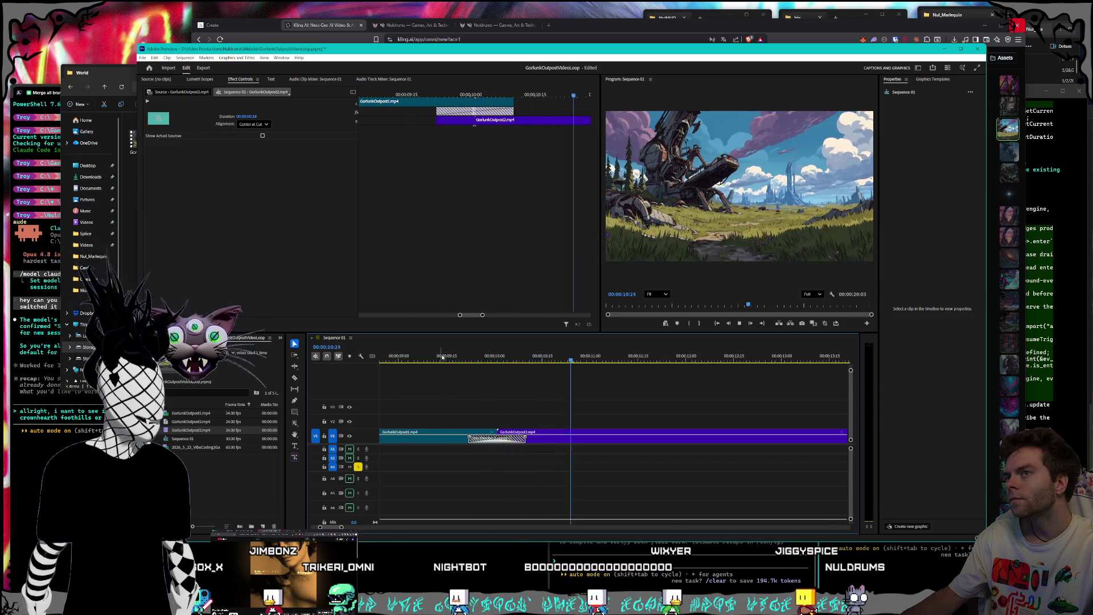
pyautogui.click(441, 356)
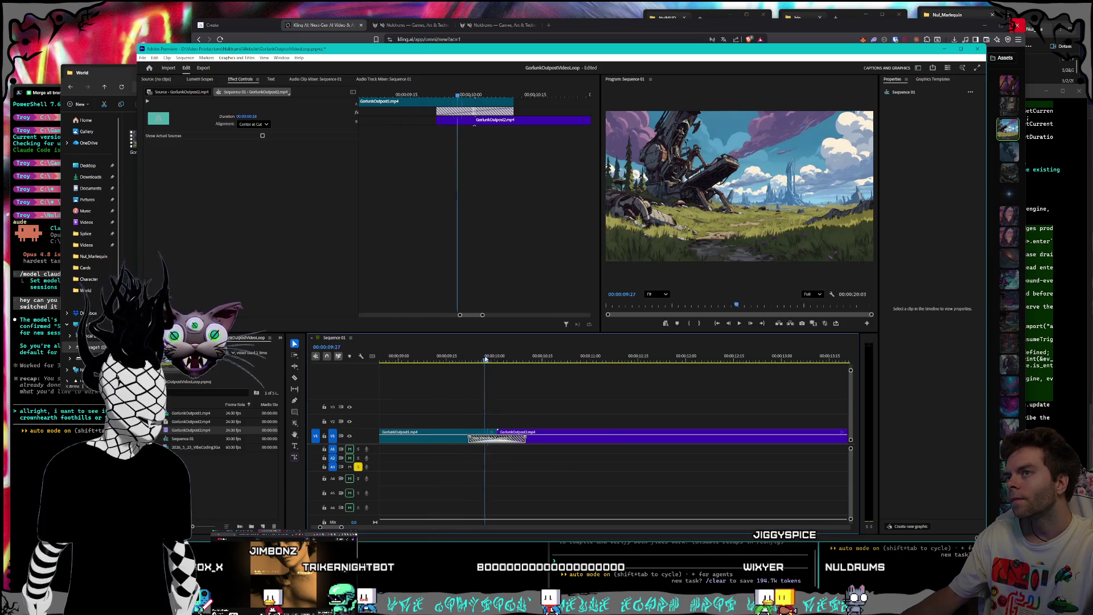
pyautogui.moveTo(566, 358); pyautogui.dragTo(522, 365)
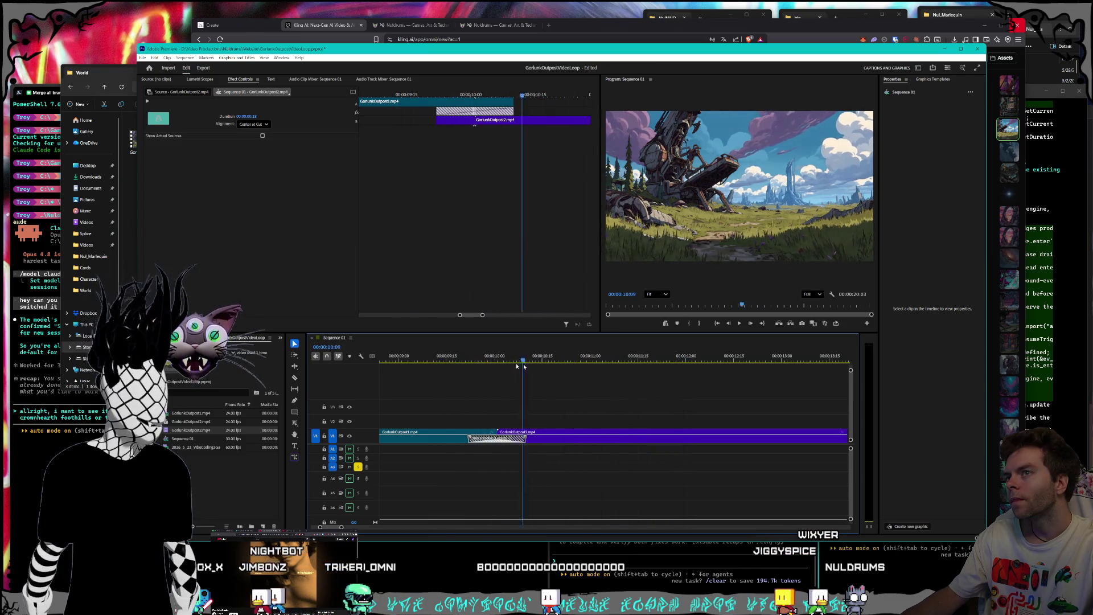
pyautogui.moveTo(447, 361); pyautogui.dragTo(530, 365)
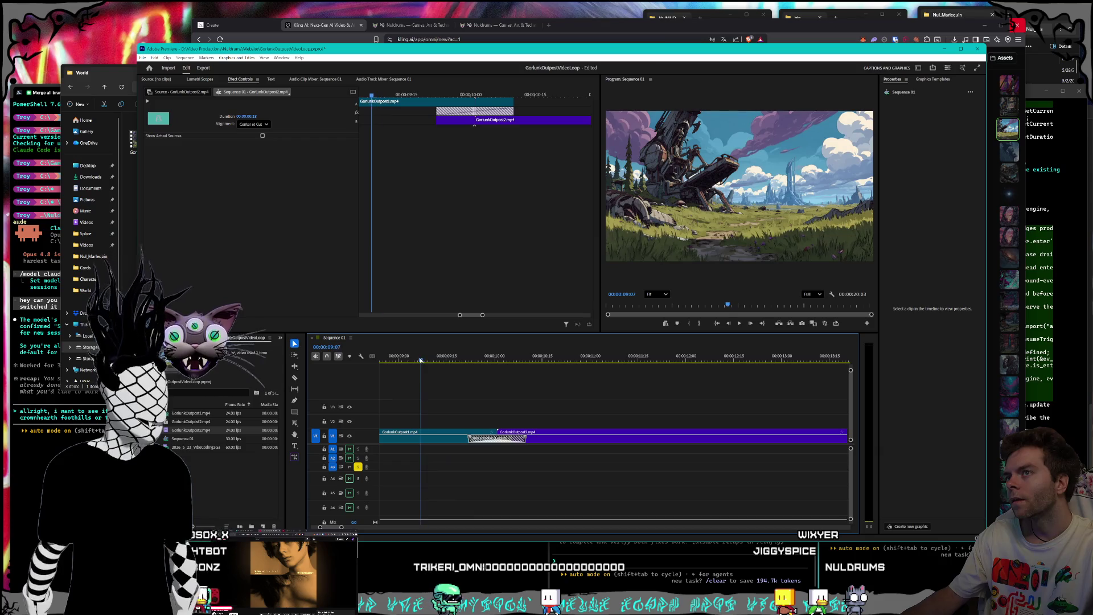
pyautogui.moveTo(424, 361)
pyautogui.mouseDown()
pyautogui.moveTo(541, 368)
pyautogui.moveTo(446, 369)
pyautogui.mouseUp()
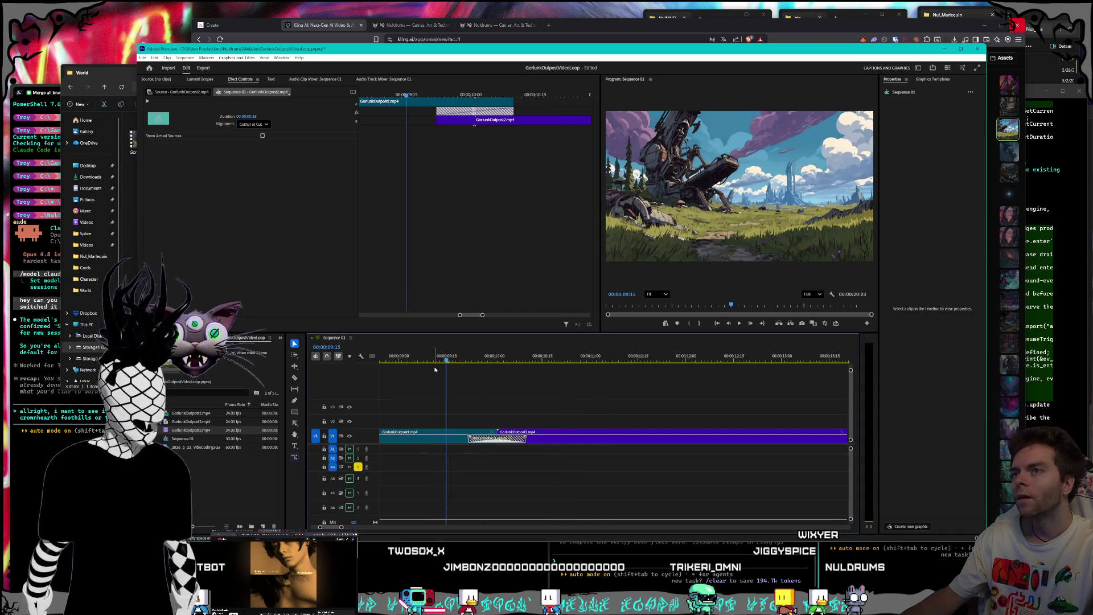
pyautogui.press('space')
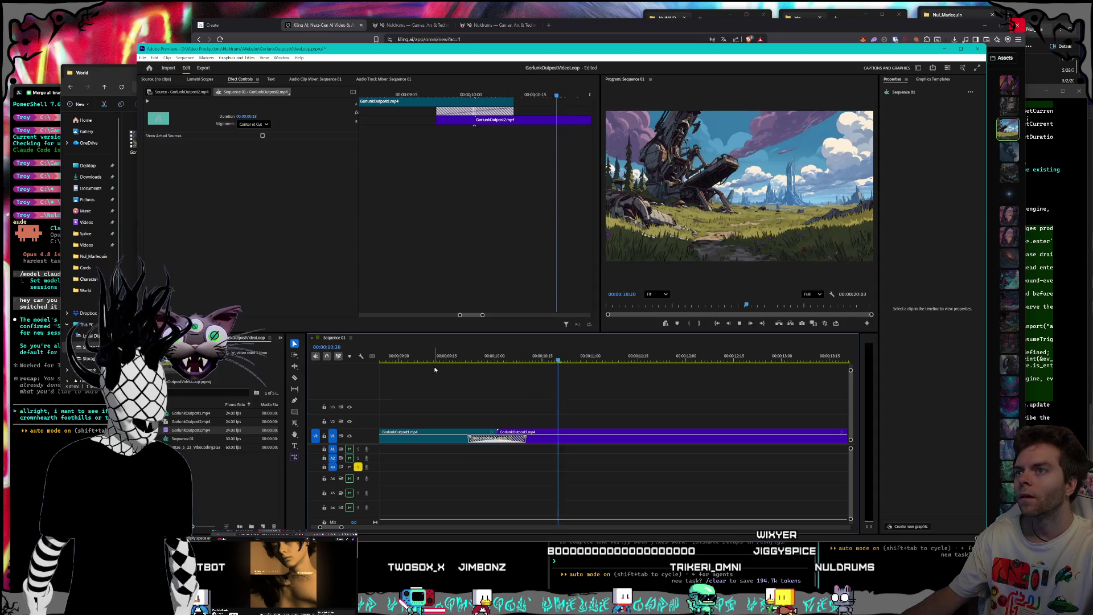
pyautogui.scroll(-5, 495, 398)
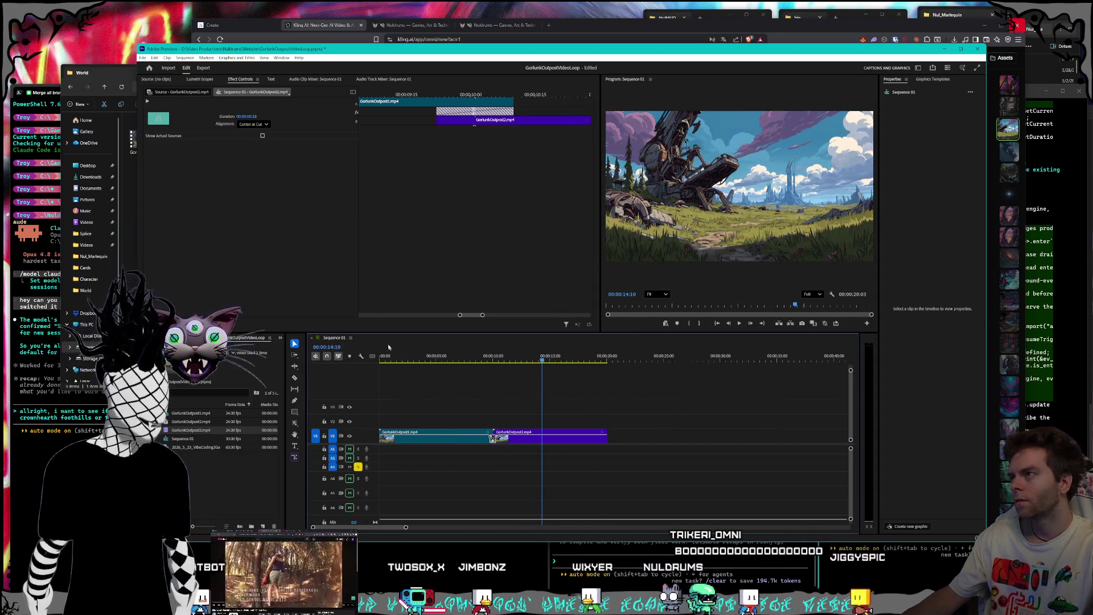
# Save the project, start a media export of Sequence 01 as H.264, and open the save-location chooser
pyautogui.click(142, 58)
pyautogui.click(161, 151)
pyautogui.click(142, 58)
pyautogui.moveTo(169, 280)
pyautogui.click(287, 280)
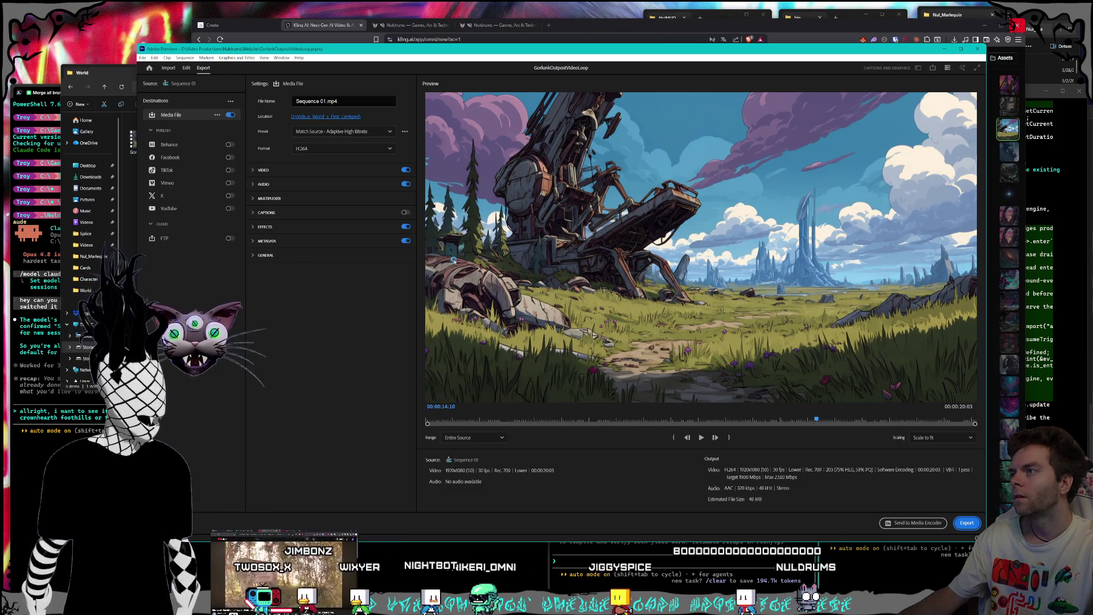
pyautogui.click(325, 116)
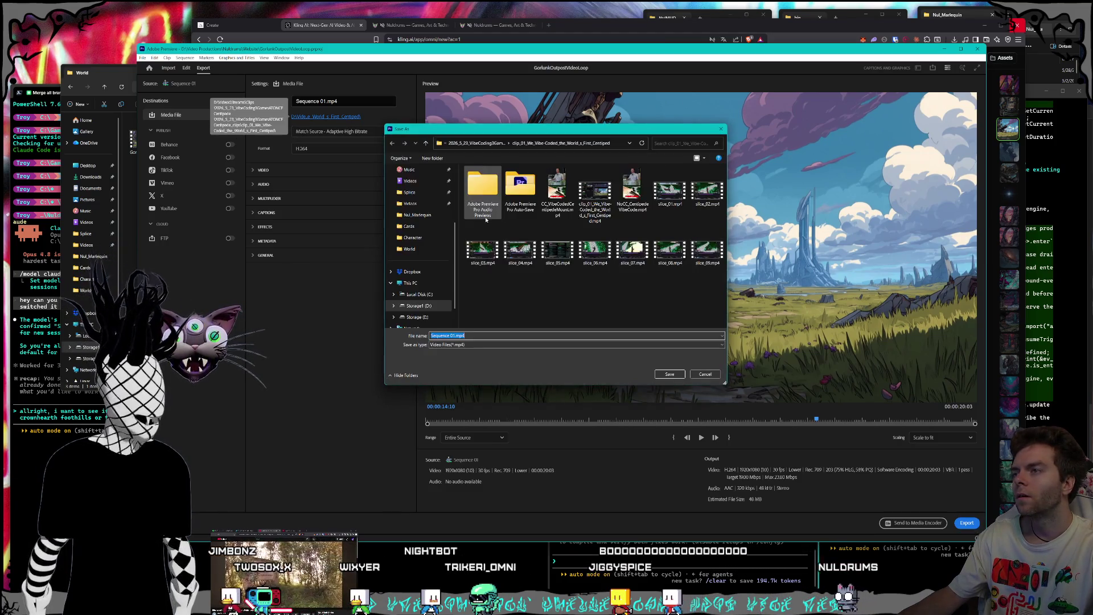
# Set the export destination to the Videos\Nuldrums\World folder
pyautogui.click(482, 146)
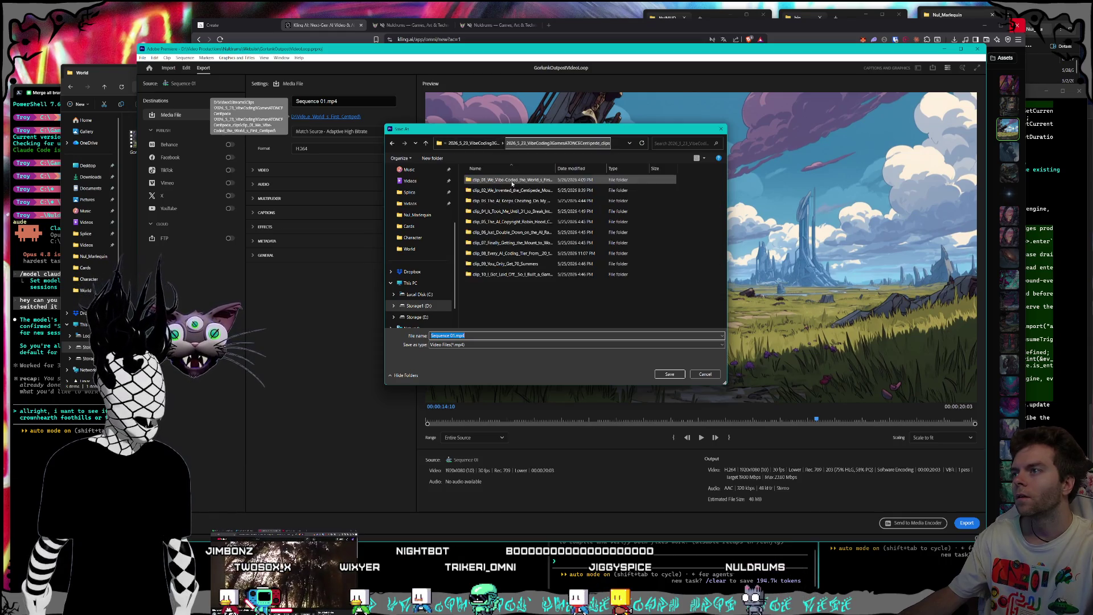
pyautogui.click(497, 143)
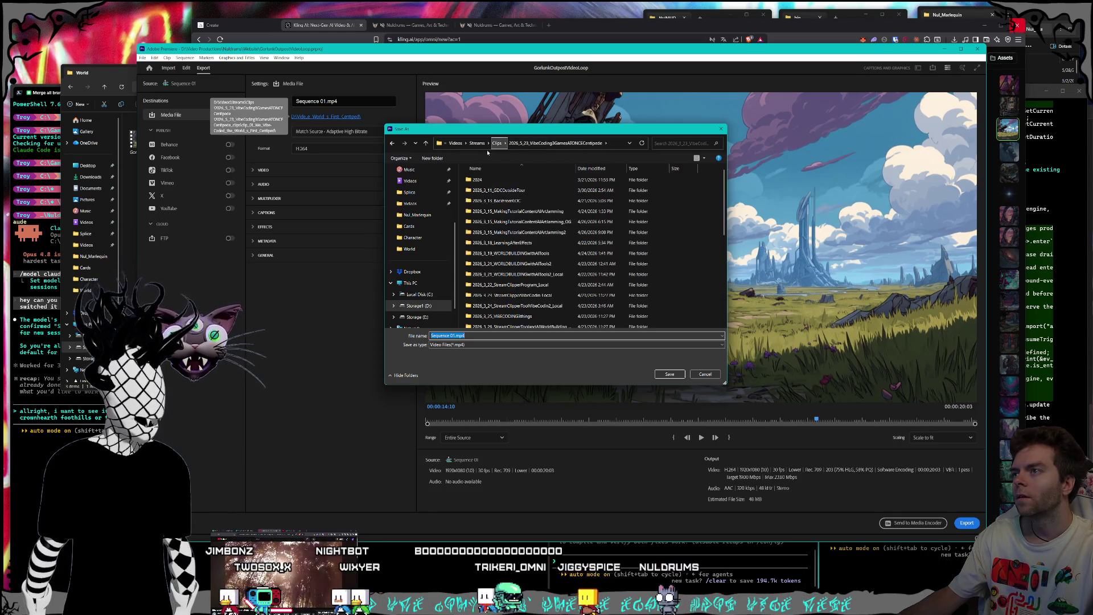
pyautogui.click(530, 143)
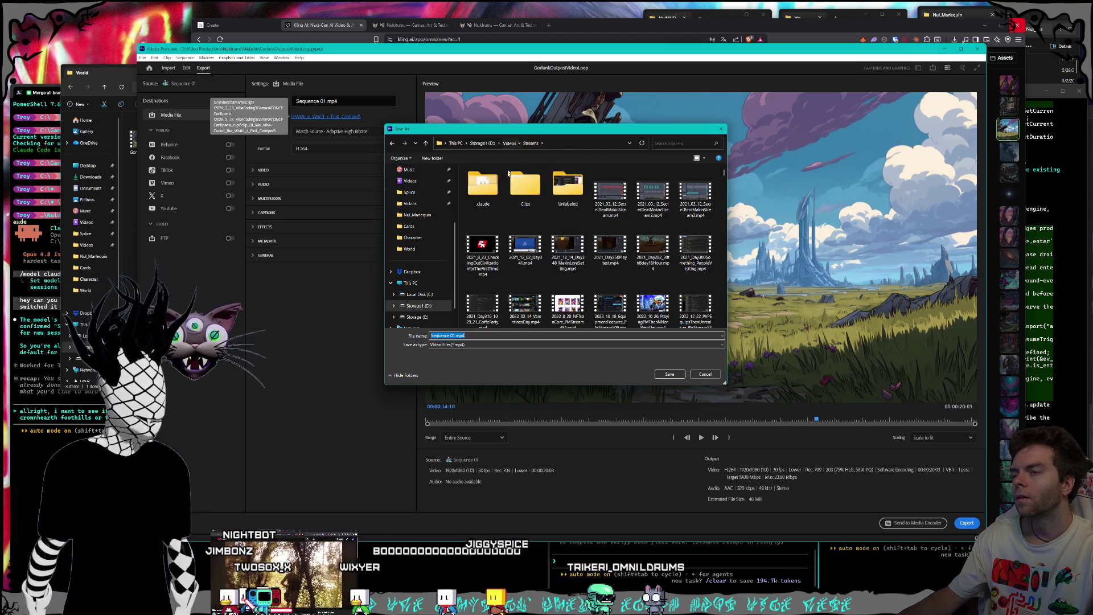
pyautogui.click(509, 143)
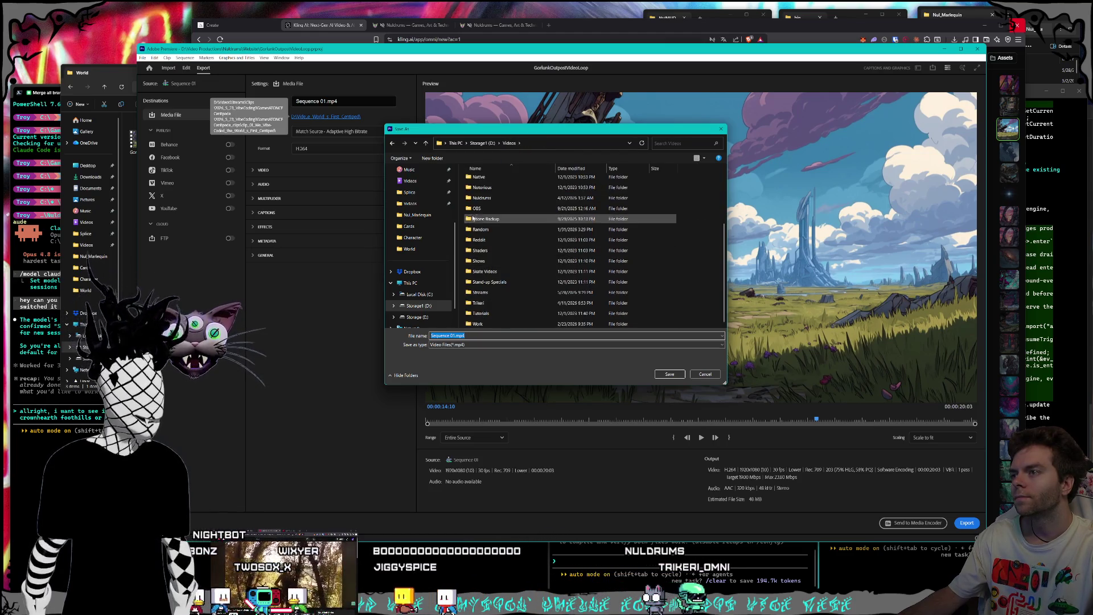
pyautogui.doubleClick(501, 197)
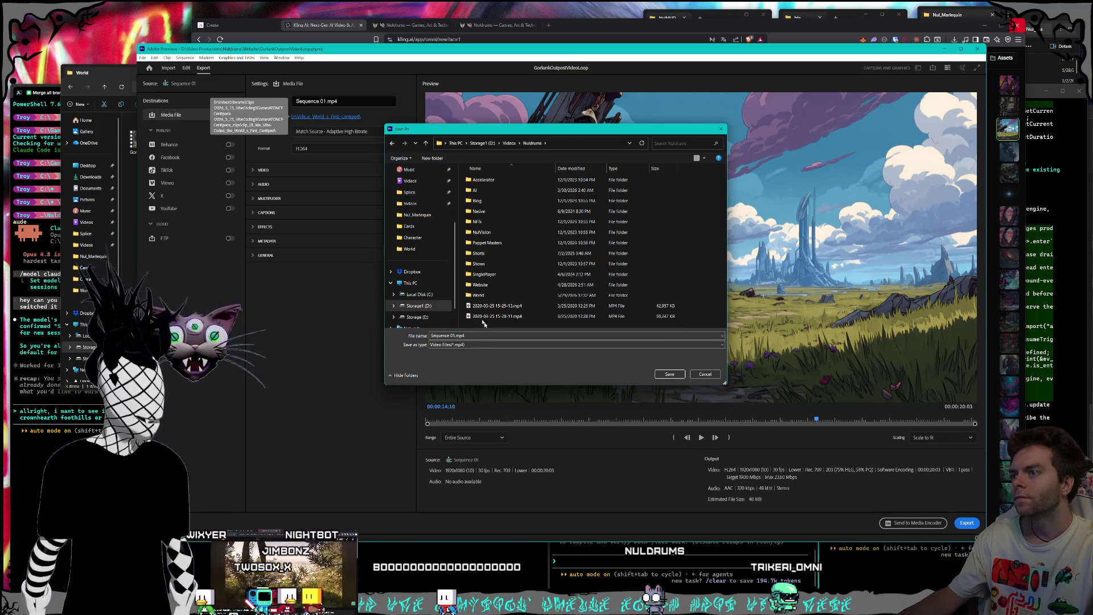
pyautogui.doubleClick(477, 295)
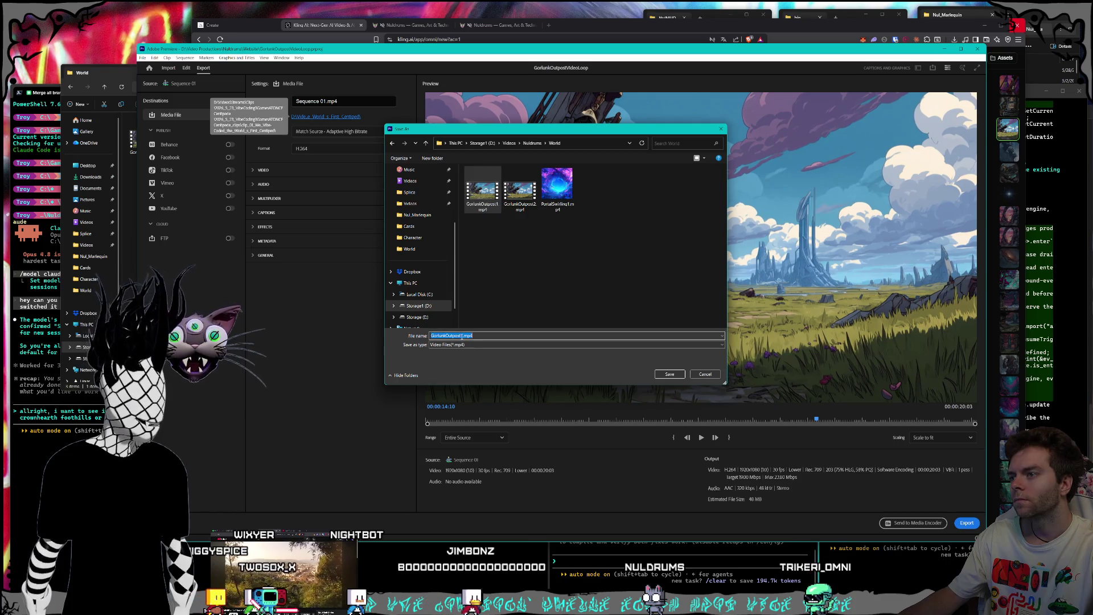
# Rename the output file to GorlunkOutpostLoop.mp4 and export the sequence
pyautogui.click(464, 335)
pyautogui.press('BackSpace')
pyautogui.write('Loop')
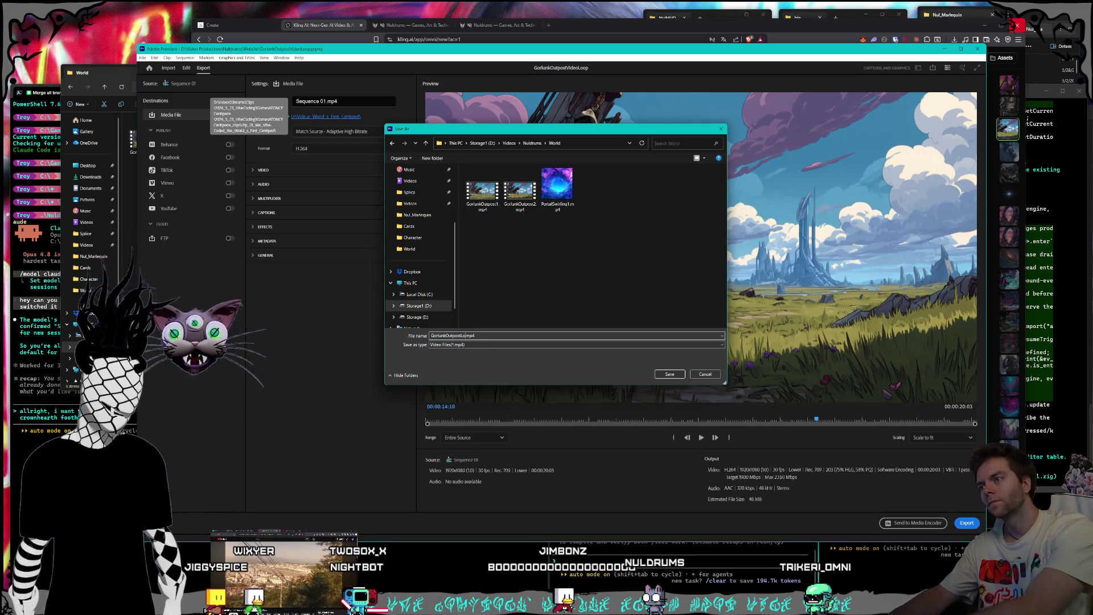
pyautogui.press('Return')
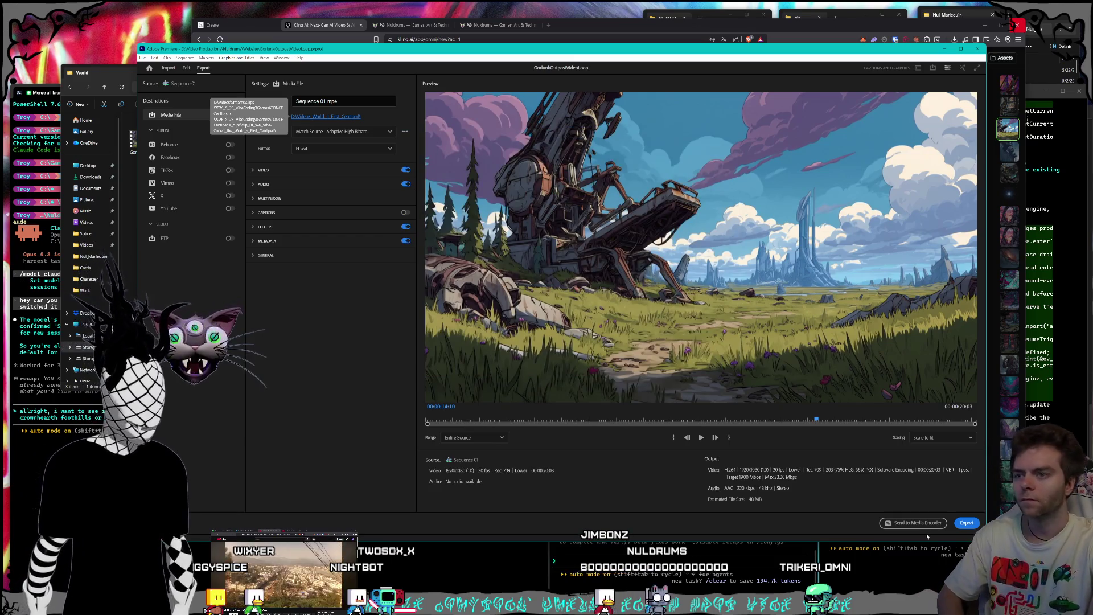
pyautogui.click(966, 523)
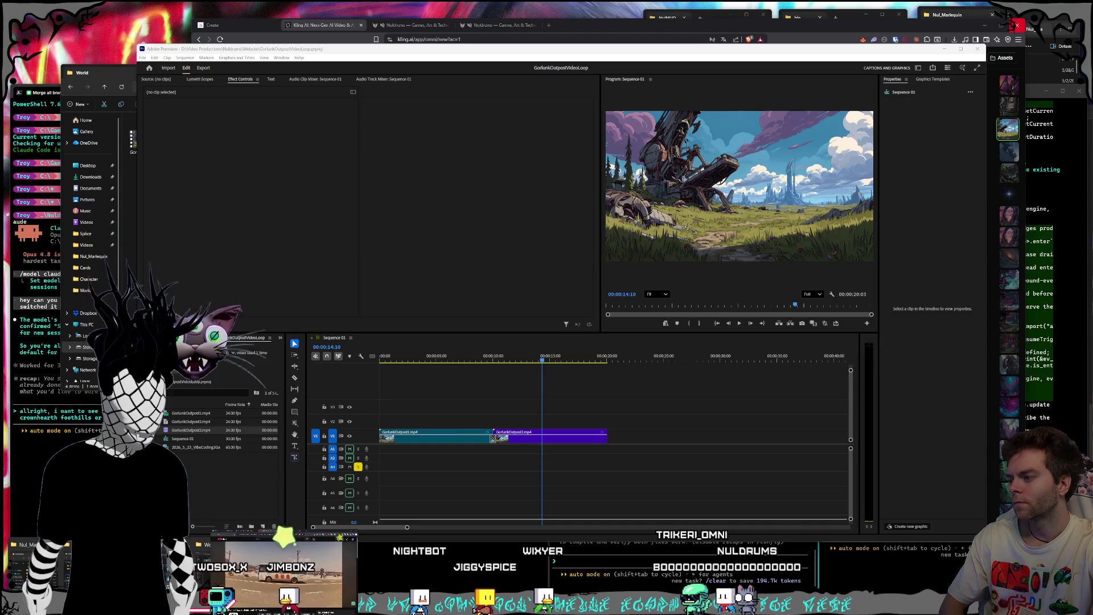
# Show the World folder window with GorlunkOutpostLoop.mp4, check its context menu, then go to Local Disk (C:)
pyautogui.press('super+d')
pyautogui.press('super+d')
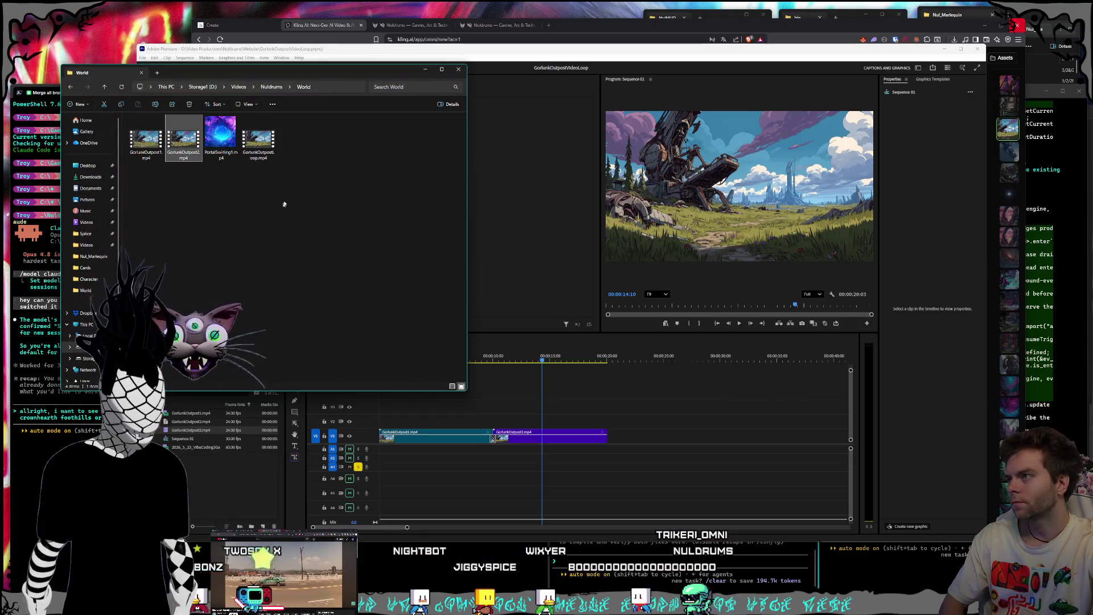
pyautogui.rightClick(266, 150)
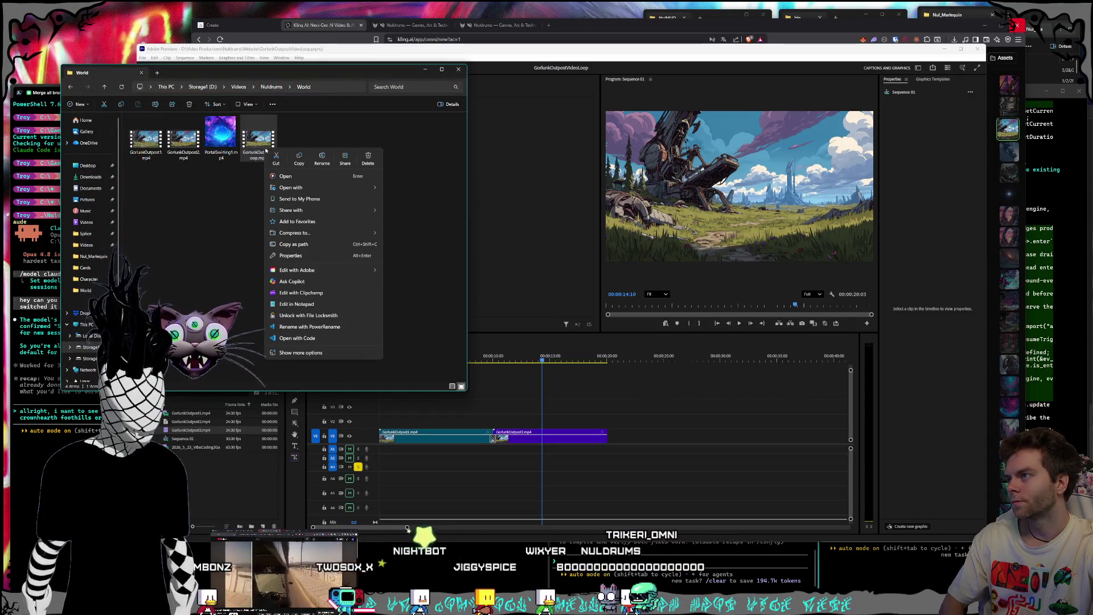
pyautogui.click(259, 256)
pyautogui.click(258, 256)
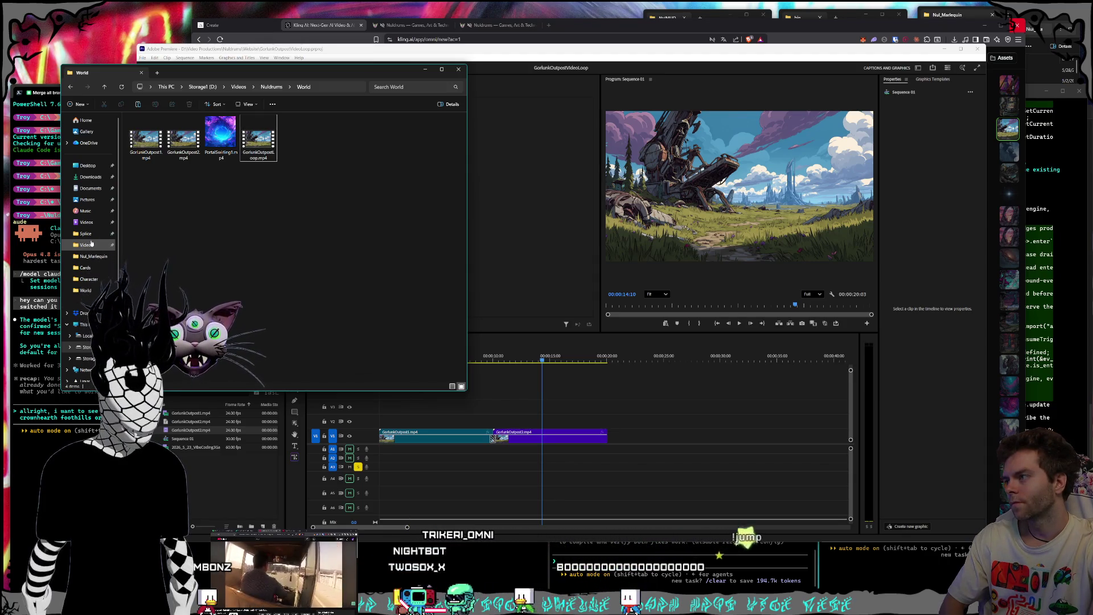
pyautogui.click(85, 335)
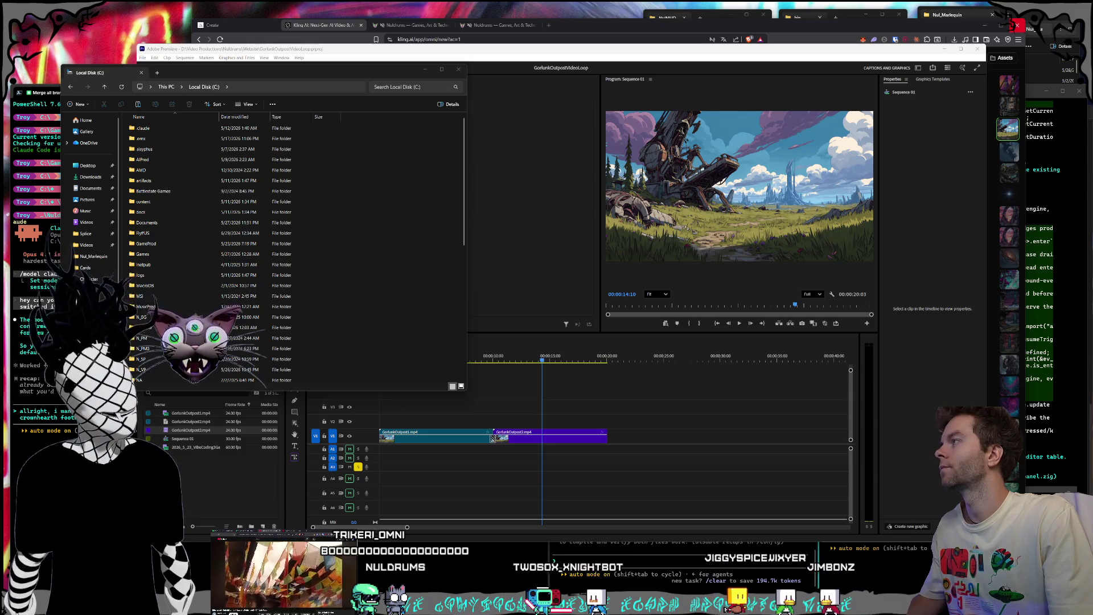
# Scroll down through the top-level folders on Local Disk (C:)
pyautogui.scroll(-10, 191, 253)
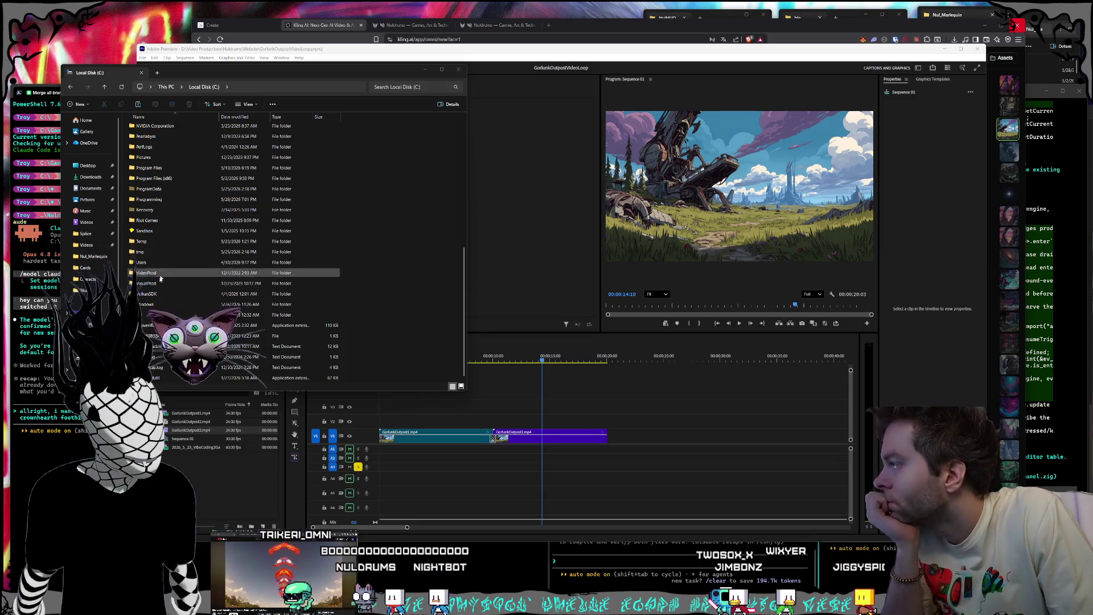
# Copy GorlunkOutpostLoop.mp4 from D:\Videos\Nuldrums\World
pyautogui.click(86, 245)
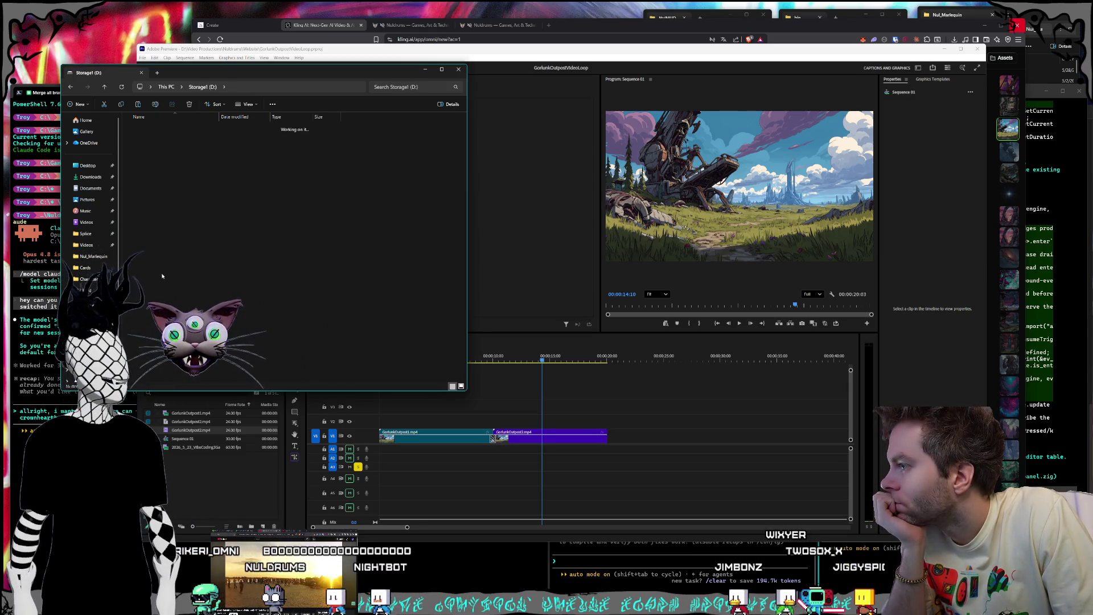
pyautogui.click(151, 234)
pyautogui.doubleClick(151, 234)
pyautogui.doubleClick(156, 244)
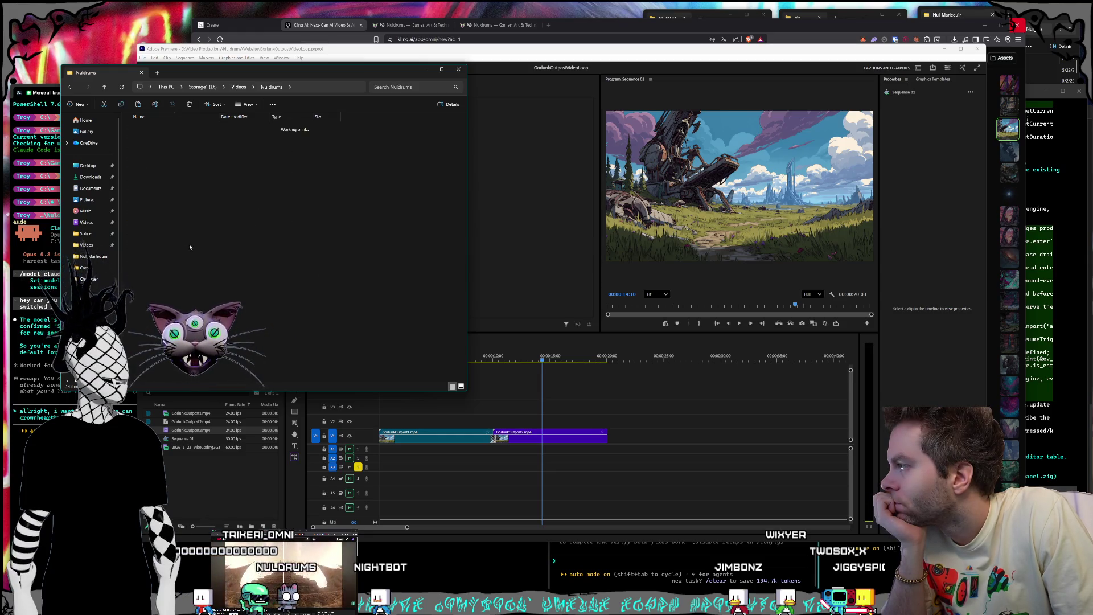
pyautogui.click(205, 162)
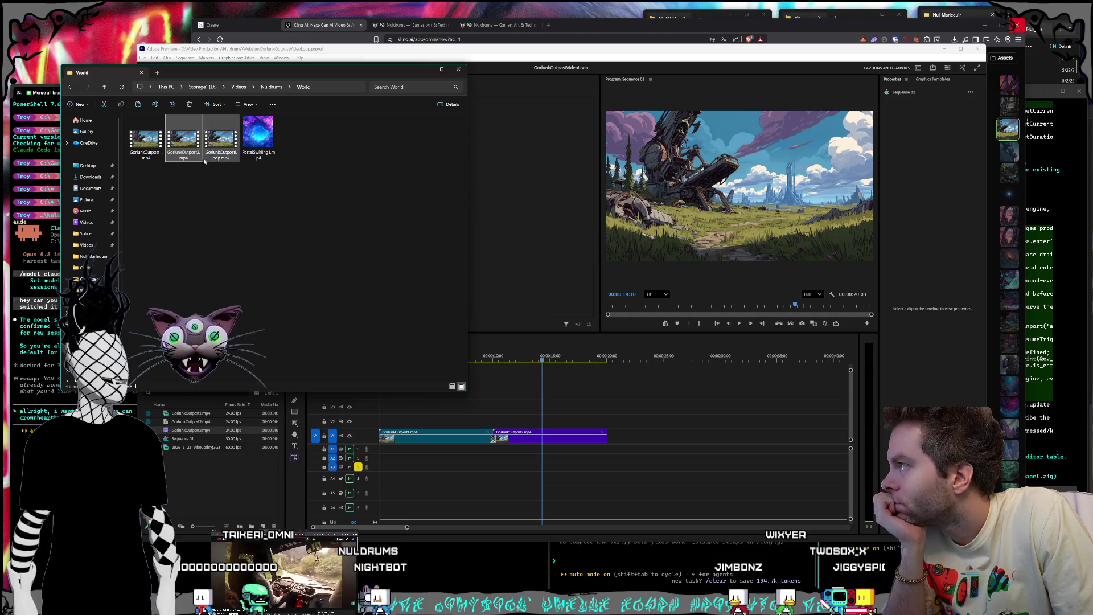
pyautogui.rightClick(218, 145)
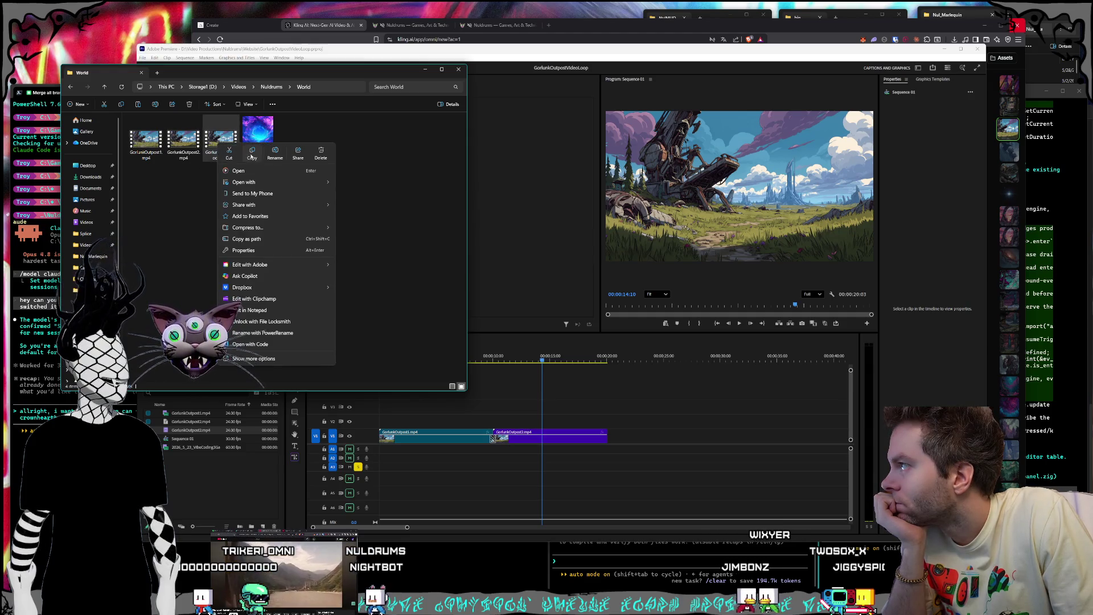
pyautogui.press('Escape')
# Paste the loop video into C:\Documents\Nuldrums\Nuldrums_Website_Svelte\static\videos
pyautogui.click(87, 268)
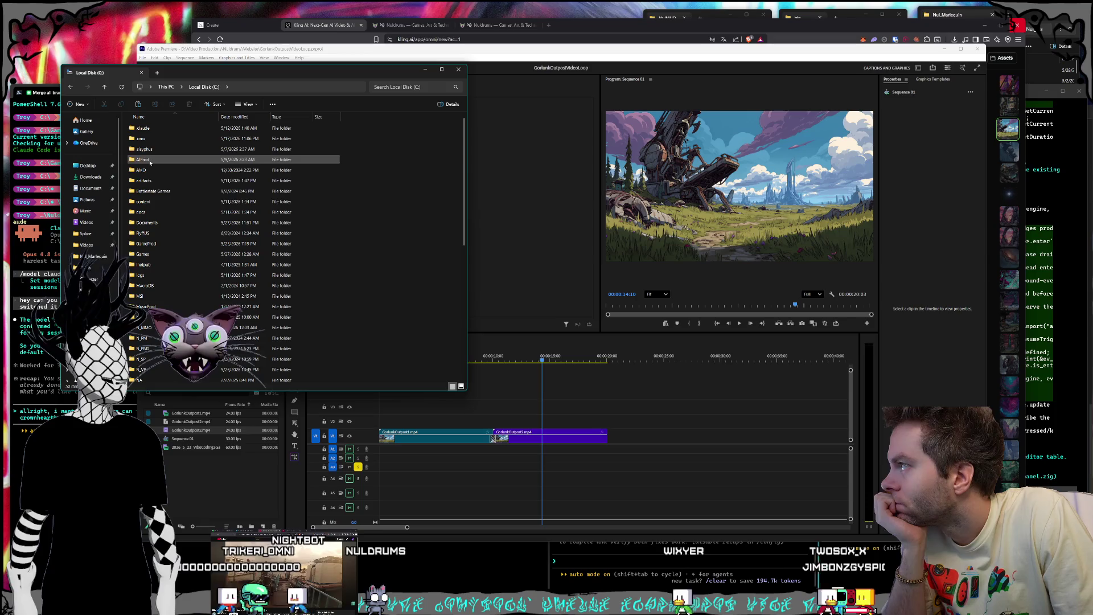
pyautogui.doubleClick(143, 223)
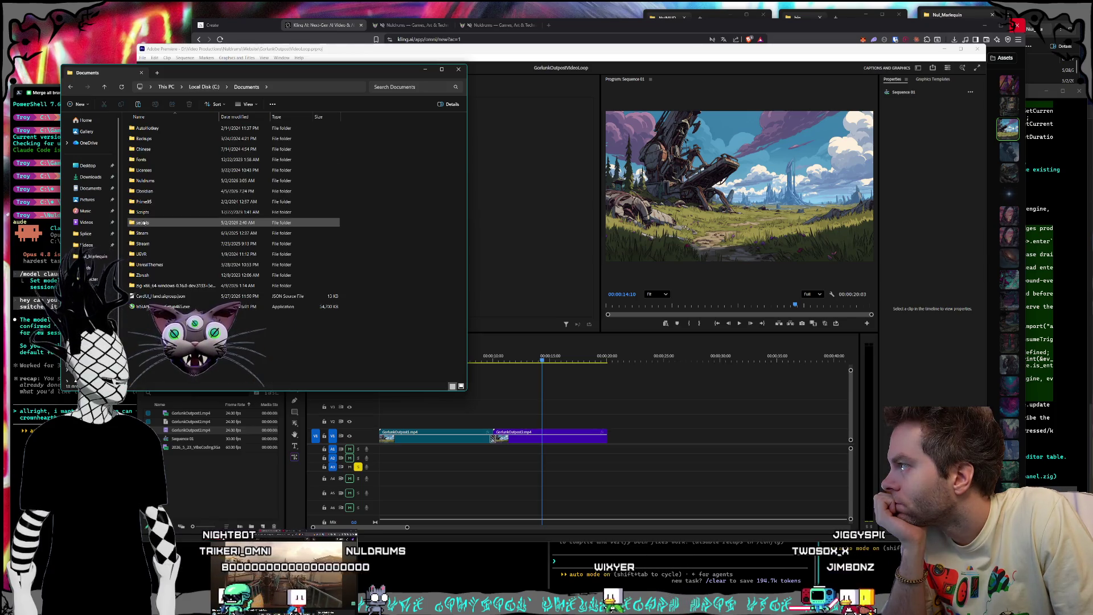
pyautogui.doubleClick(149, 171)
pyautogui.doubleClick(156, 139)
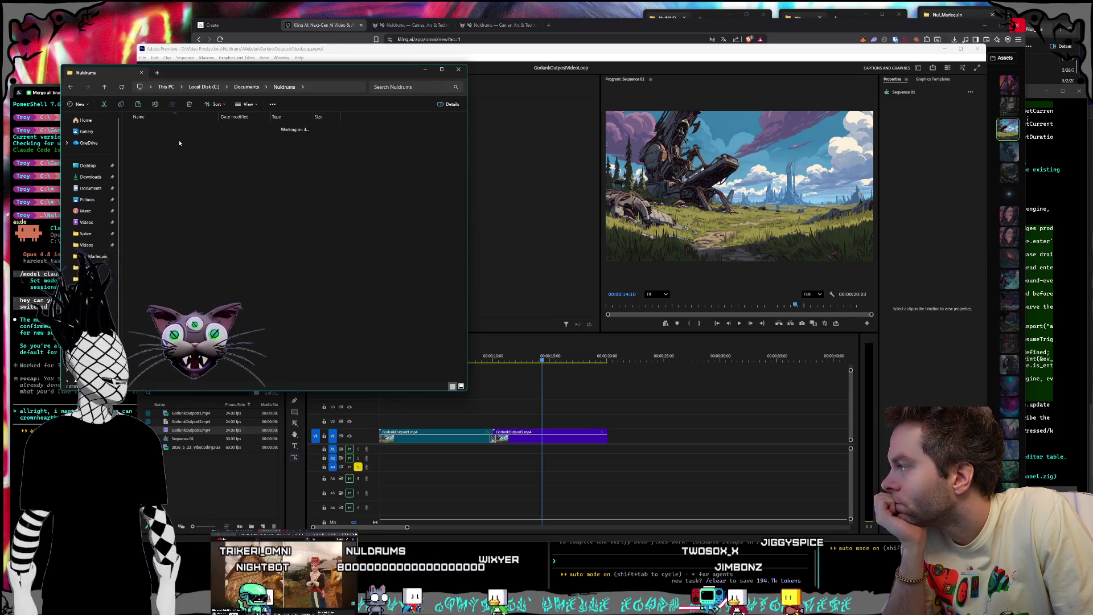
pyautogui.scroll(-5, 180, 165)
pyautogui.scroll(5, 181, 178)
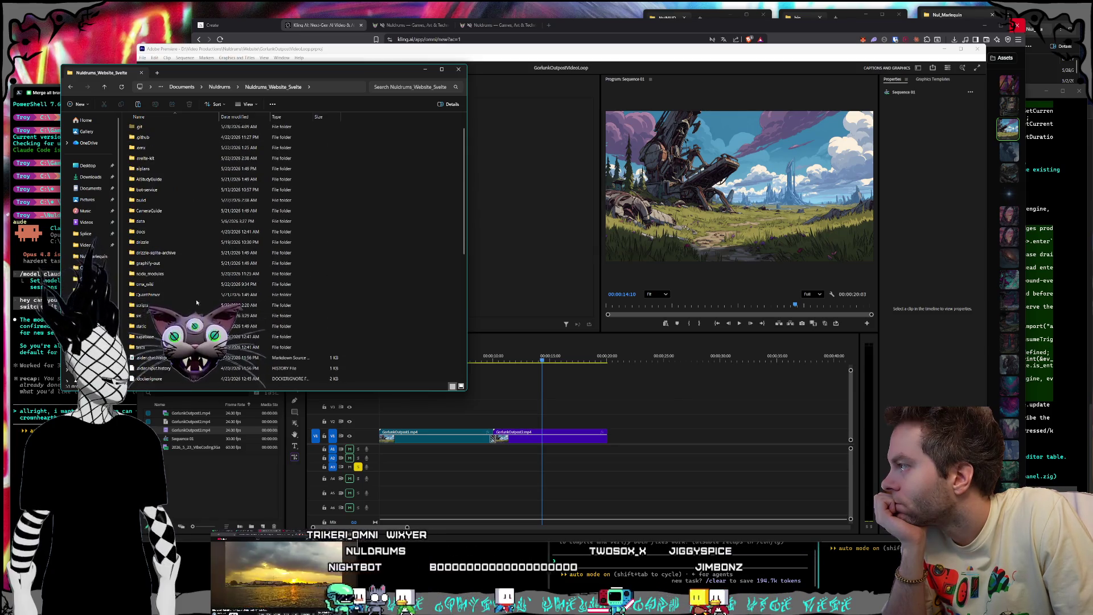
pyautogui.click(149, 348)
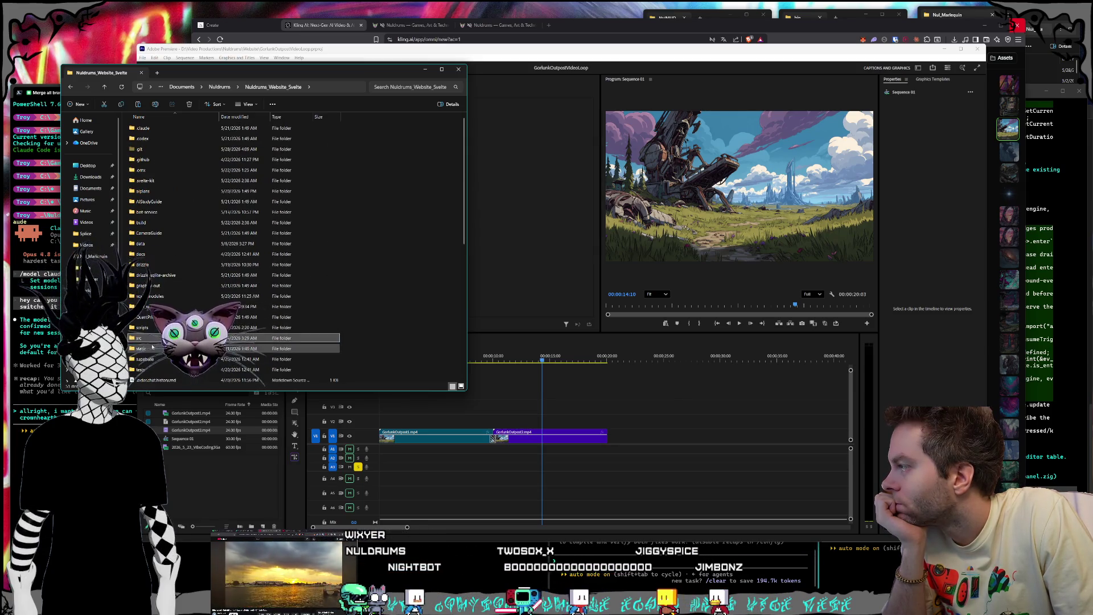
pyautogui.doubleClick(160, 351)
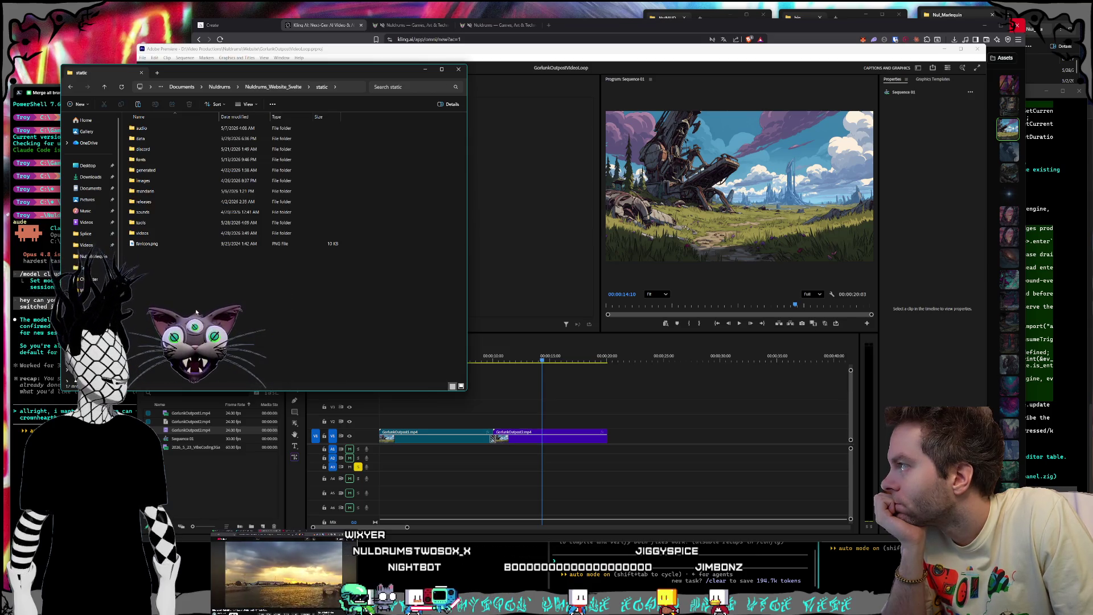
pyautogui.doubleClick(140, 232)
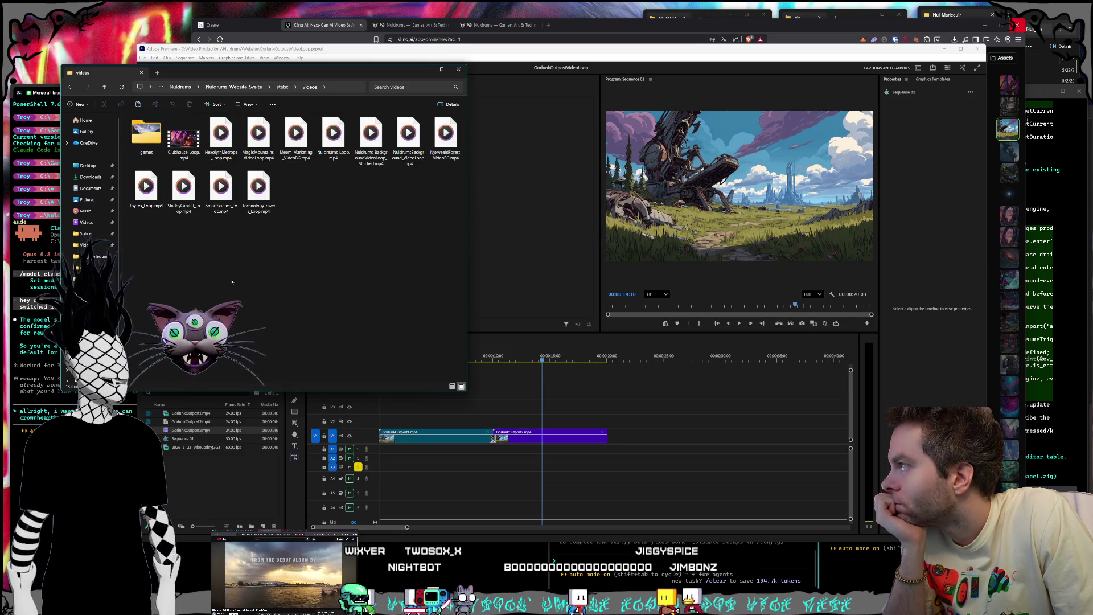
pyautogui.rightClick(264, 253)
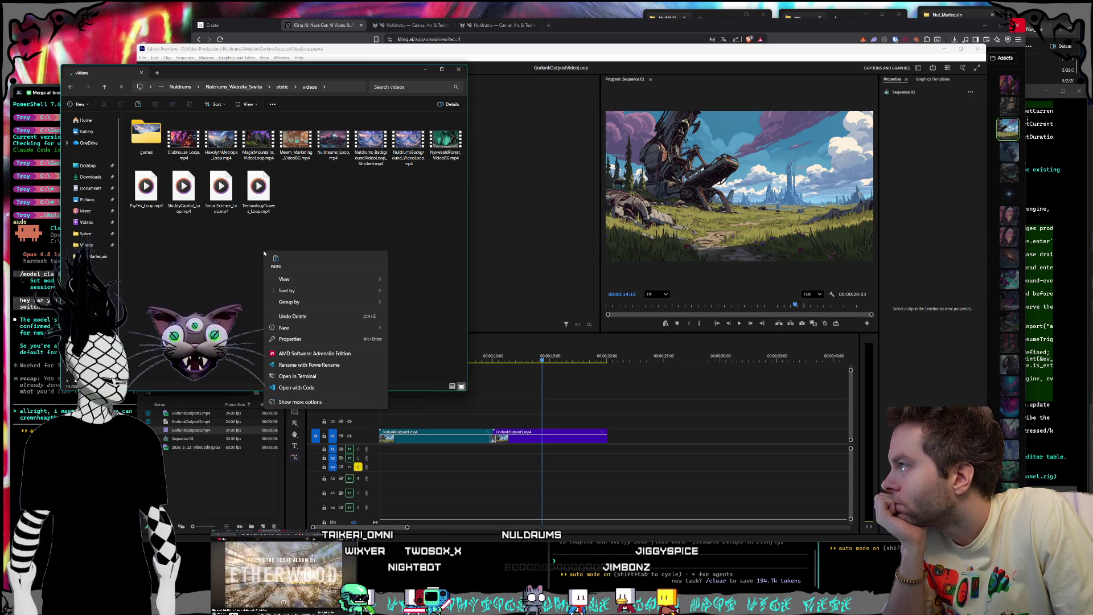
pyautogui.click(274, 279)
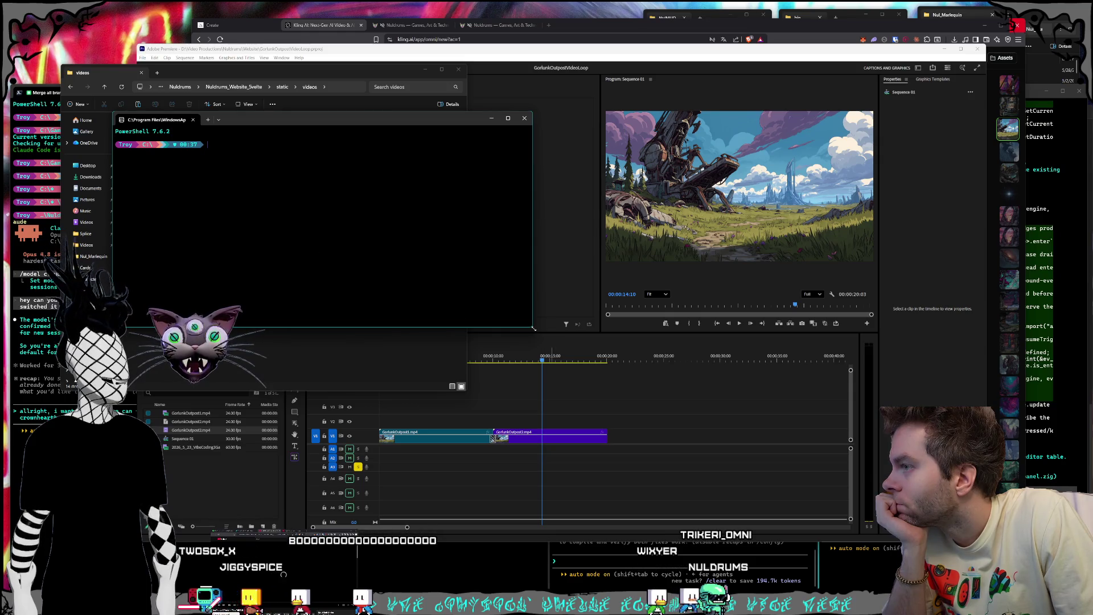
# Enlarge and raise the PowerShell window, then cd into Documents\Nuldrums\Nuldrums_Website_Svelte
pyautogui.moveTo(533, 329); pyautogui.dragTo(504, 454)
pyautogui.moveTo(296, 122)
pyautogui.mouseDown()
pyautogui.moveTo(586, 36)
pyautogui.moveTo(513, 23)
pyautogui.mouseUp()
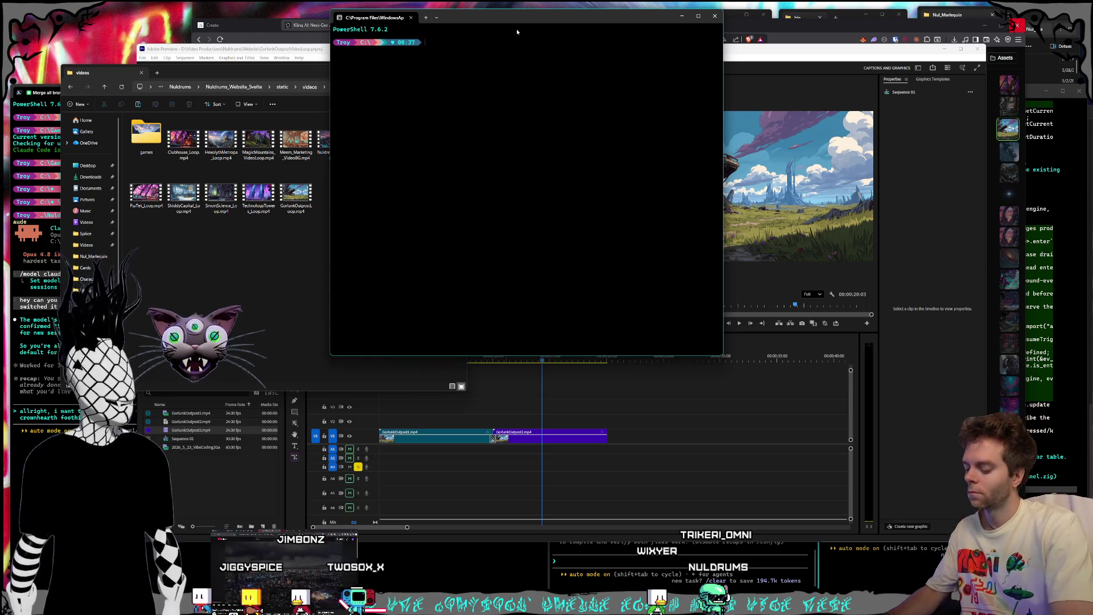
pyautogui.write('cd doc')
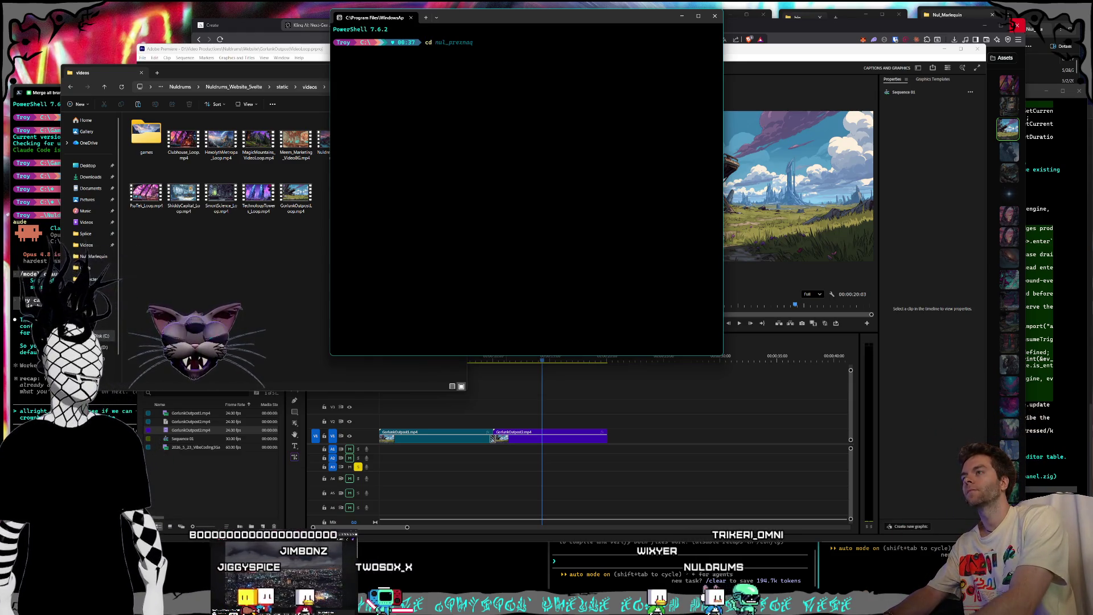
pyautogui.write('u')
pyautogui.press('Return')
pyautogui.write('cd nuldrums')
pyautogui.press('Return')
pyautogui.write('cd nuldrums')
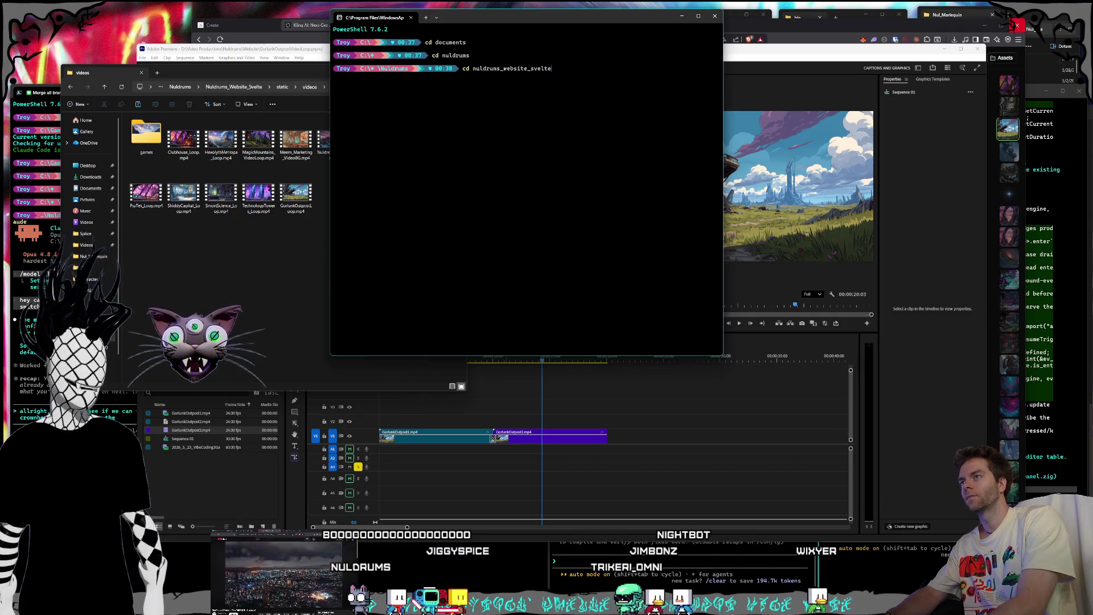
pyautogui.press('Right')
pyautogui.press('Return')
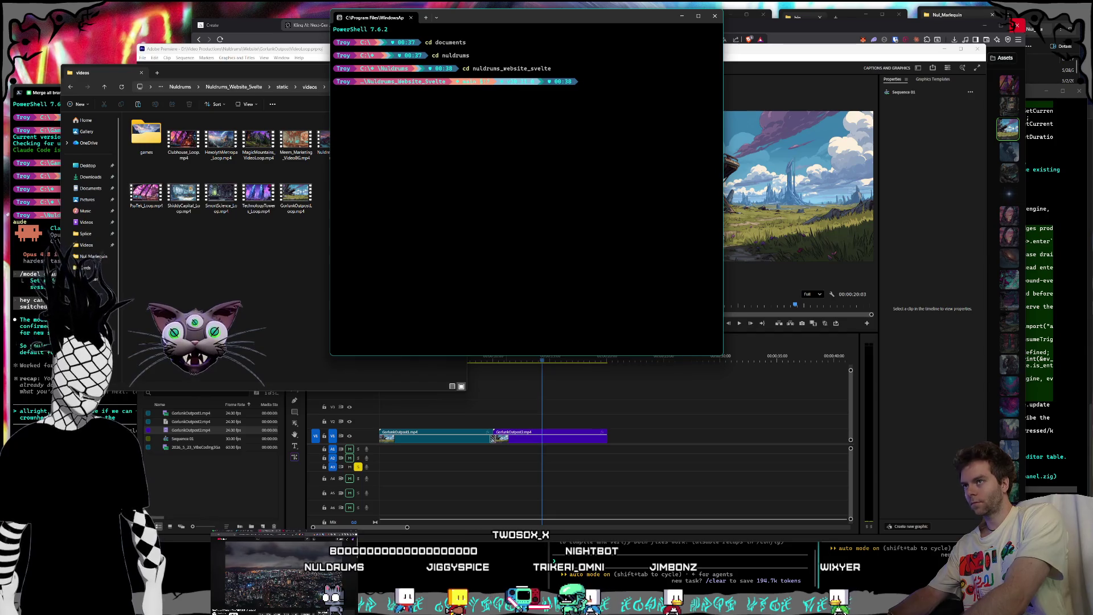